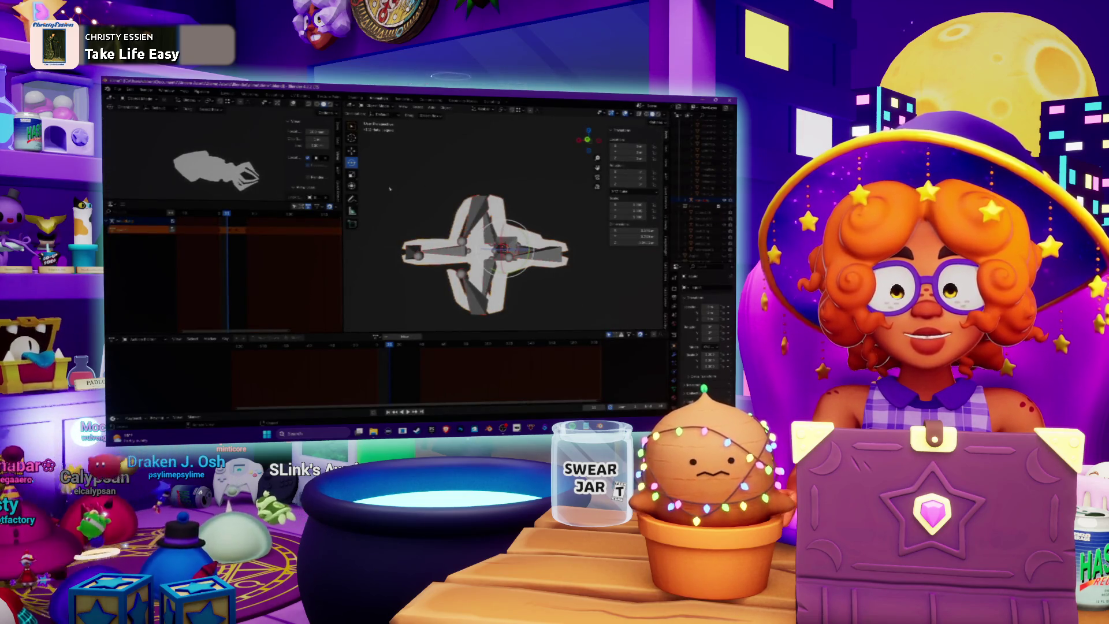
- Orbit to an angled view, play the tentacle animation, then stop it
{"action": "middle_click_drag", "start_coordinate": [389, 189], "coordinate": [366, 386]}
{"action": "key", "text": "space"}
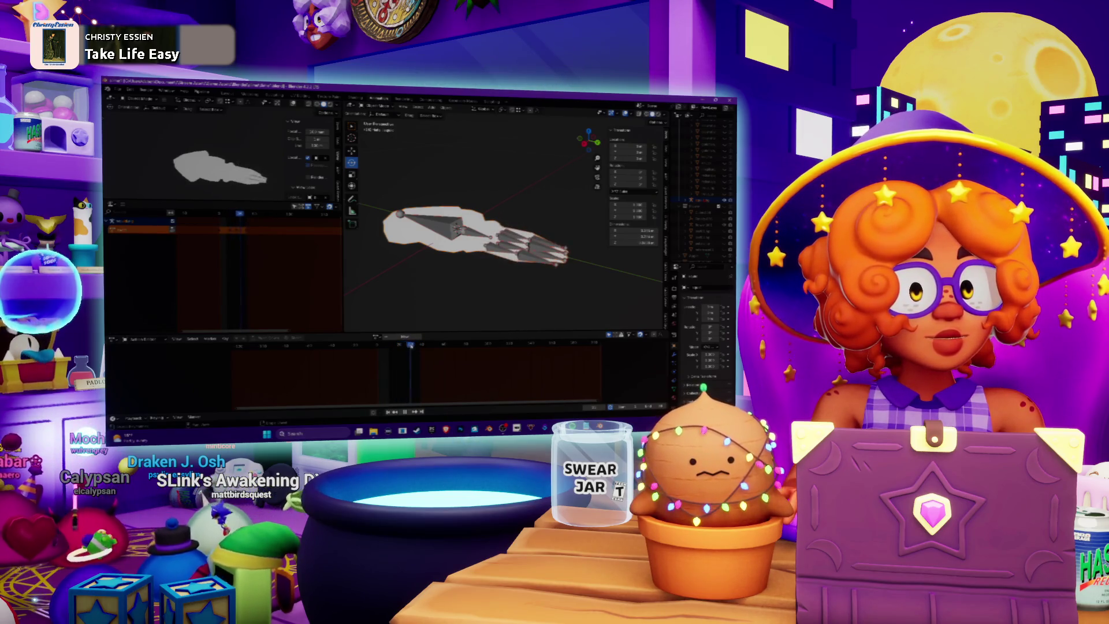
{"action": "key", "text": "space"}
{"action": "scroll", "coordinate": [503, 231], "scroll_direction": "up", "scroll_amount": 2}
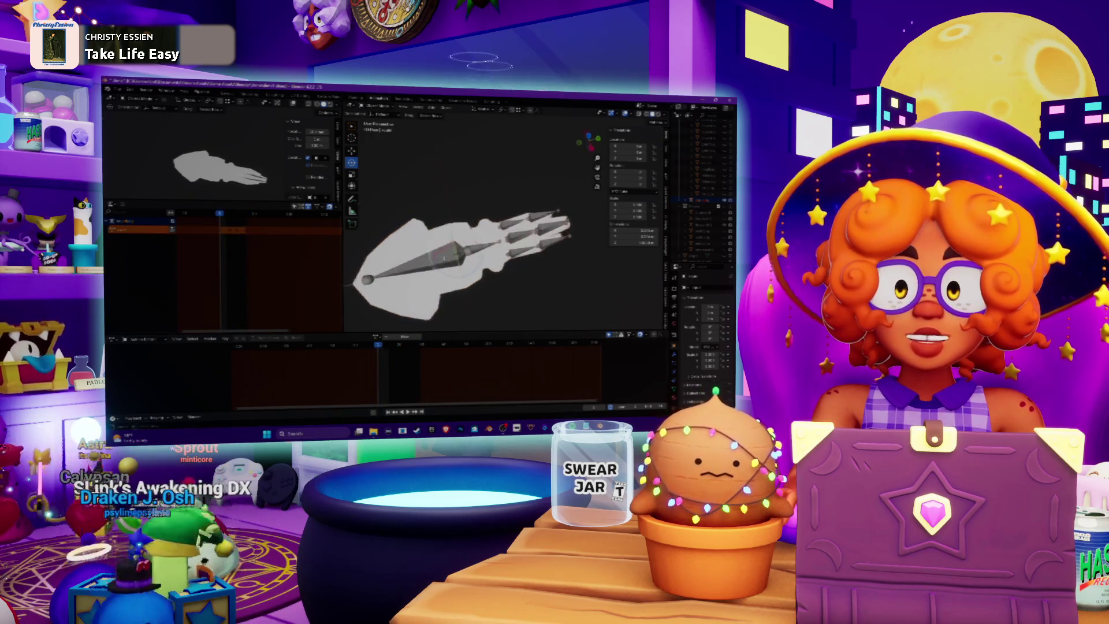
{"action": "scroll", "coordinate": [502, 231], "scroll_direction": "up", "scroll_amount": 2}
{"action": "scroll", "coordinate": [502, 231], "scroll_direction": "up", "scroll_amount": 2}
{"action": "scroll", "coordinate": [502, 231], "scroll_direction": "up", "scroll_amount": 2}
{"action": "scroll", "coordinate": [433, 247], "scroll_direction": "down", "scroll_amount": 2}
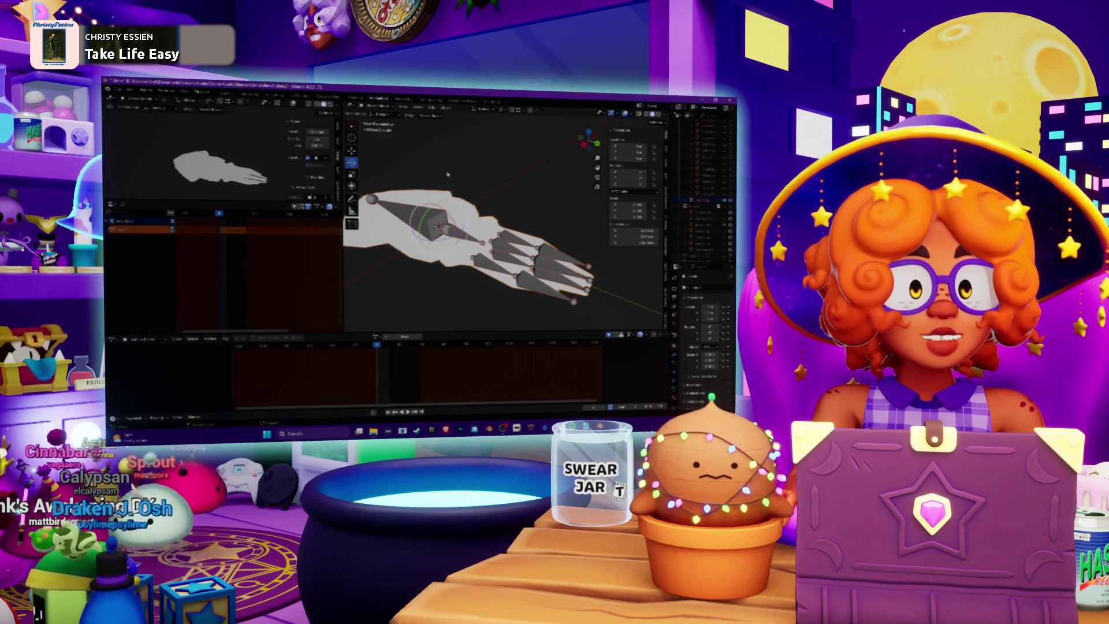
- View the rig from above and scrub to a later frame so the tentacles open
{"action": "middle_click_drag", "start_coordinate": [447, 173], "coordinate": [447, 159]}
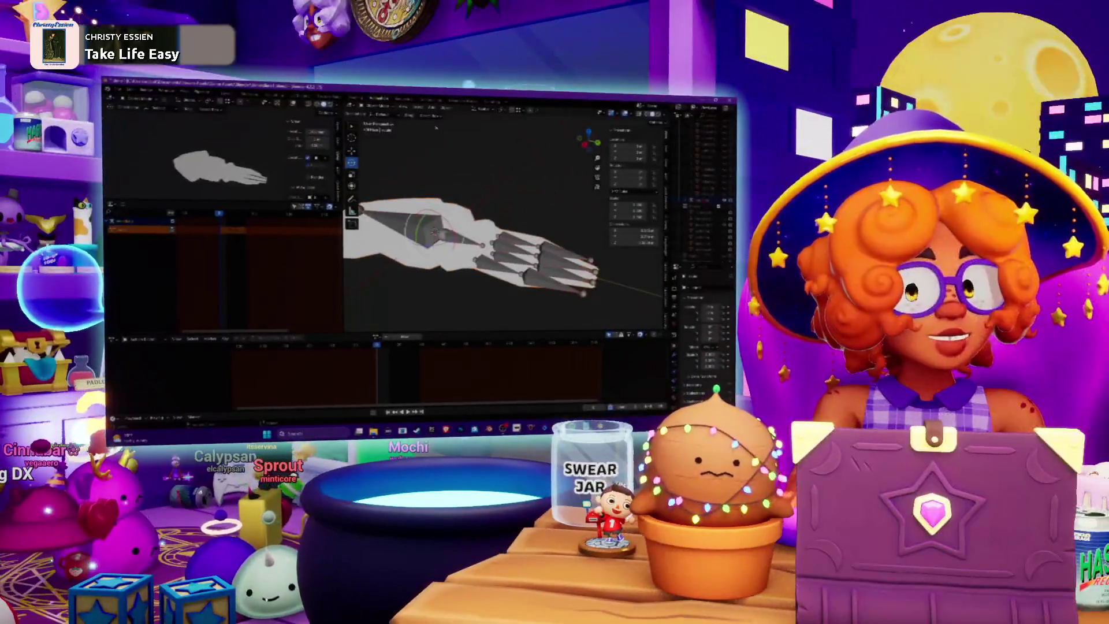
{"action": "mouse_move", "coordinate": [436, 128]}
{"action": "middle_mouse_down"}
{"action": "mouse_move", "coordinate": [365, 188]}
{"action": "mouse_move", "coordinate": [416, 191]}
{"action": "middle_mouse_up"}
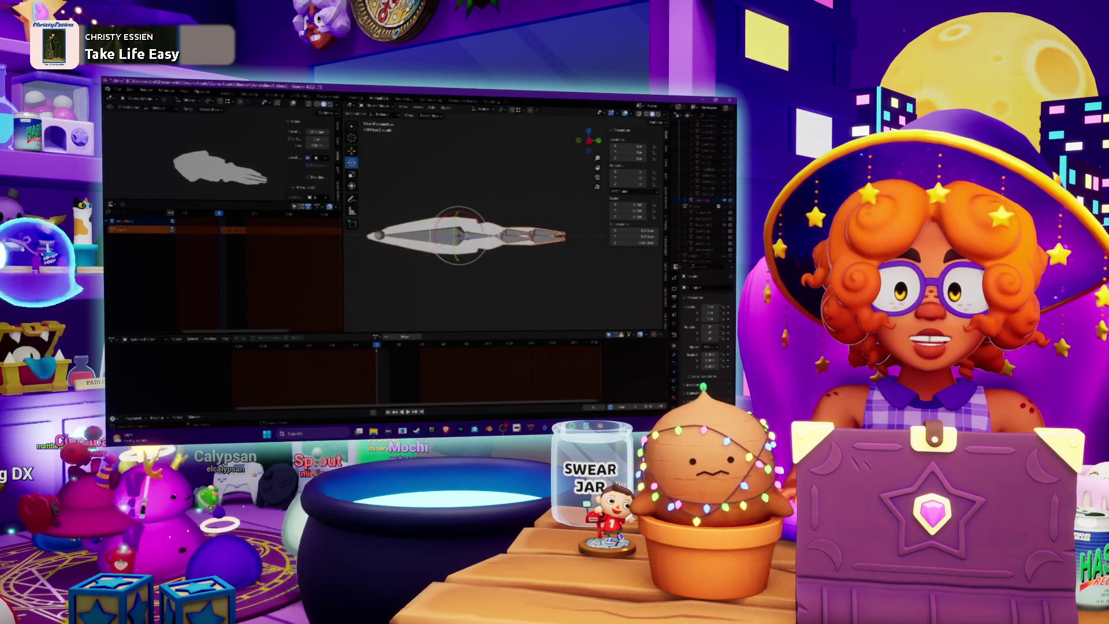
{"action": "left_click", "coordinate": [420, 345]}
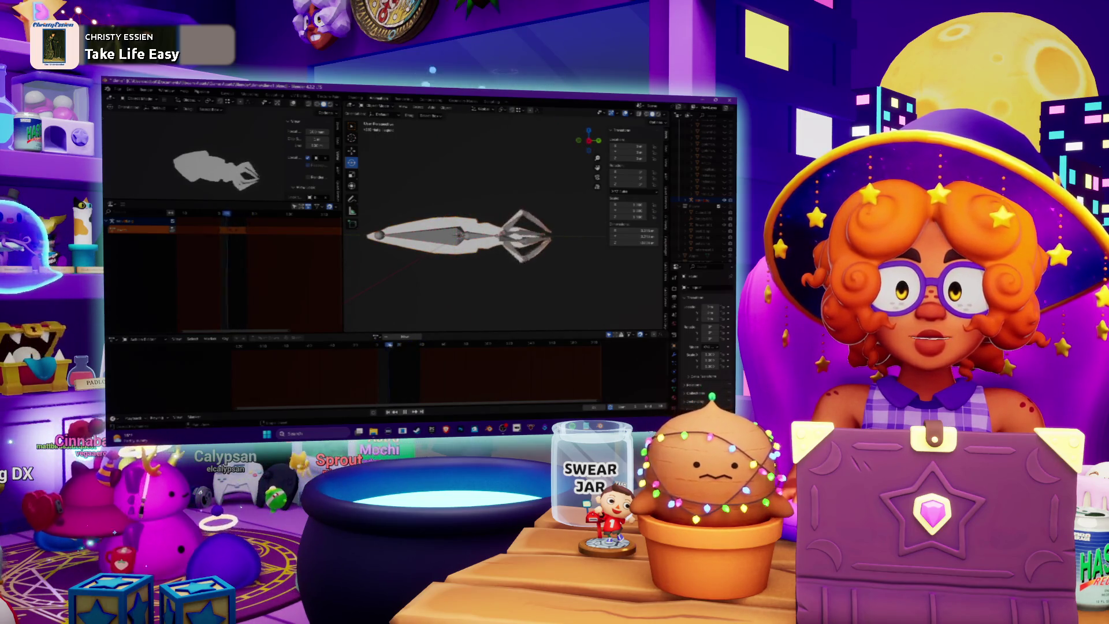
{"action": "left_click_drag", "start_coordinate": [381, 344], "coordinate": [390, 345]}
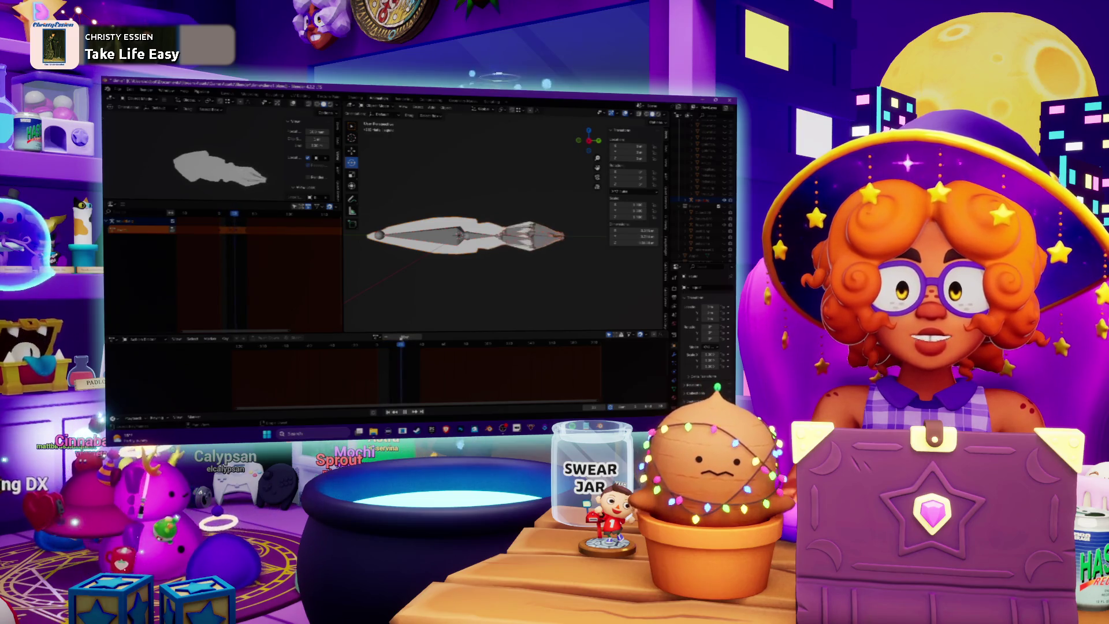
- Switch the viewport shading to Solid to show the squid as grey mesh
{"action": "middle_click_drag", "start_coordinate": [462, 231], "coordinate": [502, 260]}
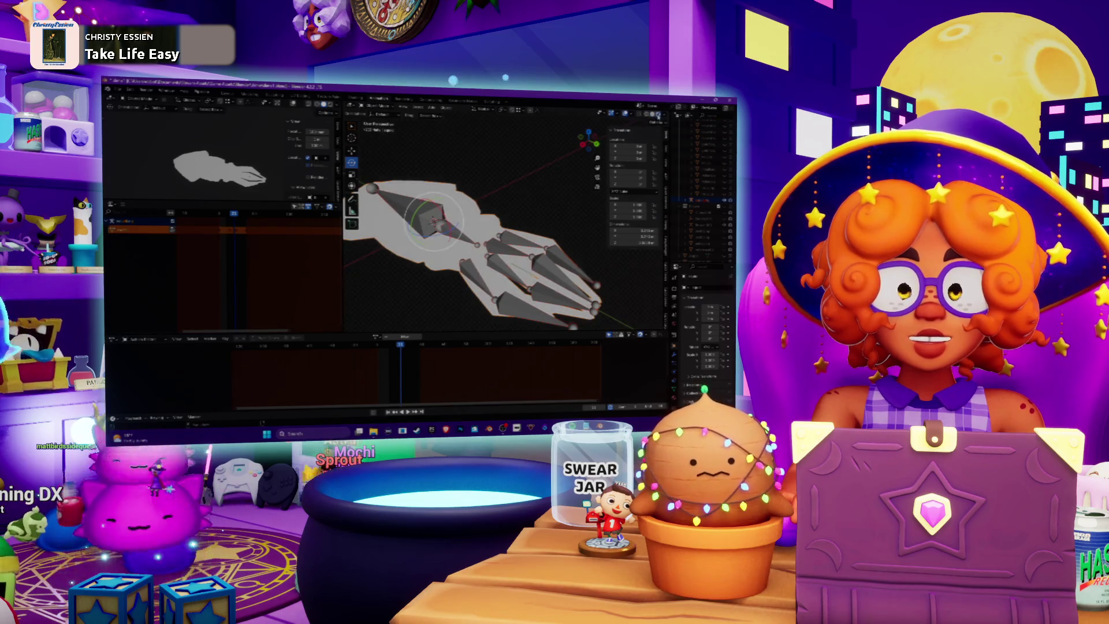
{"action": "left_click", "coordinate": [664, 115]}
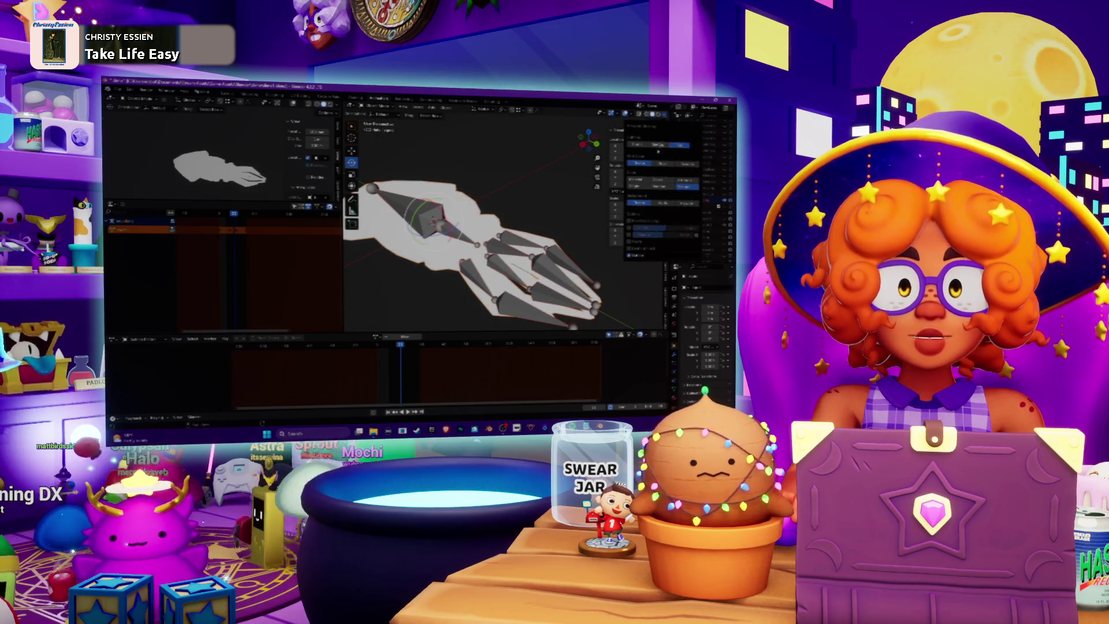
{"action": "left_click", "coordinate": [635, 228]}
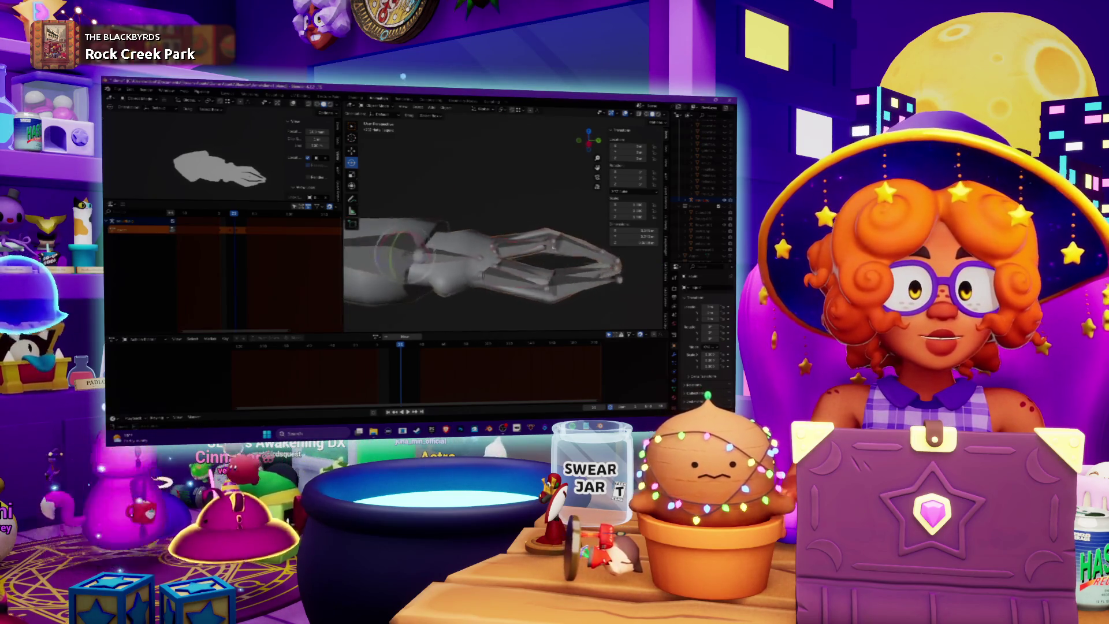
- Zoom in on the tentacles, select the squid body mesh, and open the mode list
{"action": "middle_click_drag", "start_coordinate": [539, 263], "coordinate": [550, 234]}
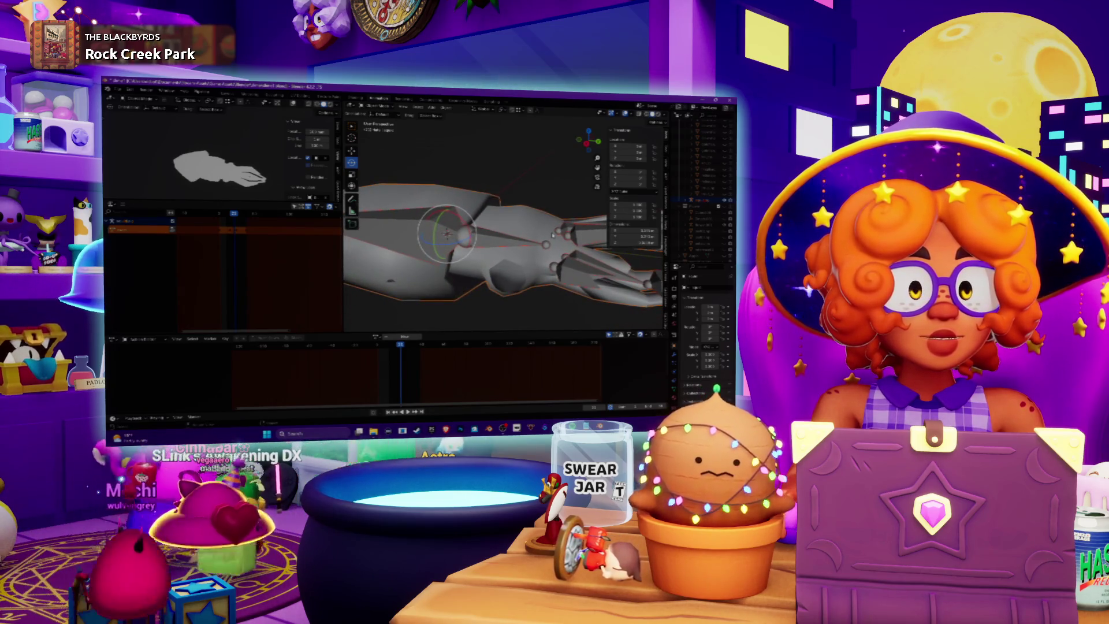
{"action": "mouse_move", "coordinate": [503, 242]}
{"action": "middle_mouse_down"}
{"action": "mouse_move", "coordinate": [519, 219]}
{"action": "mouse_move", "coordinate": [473, 231]}
{"action": "middle_mouse_up"}
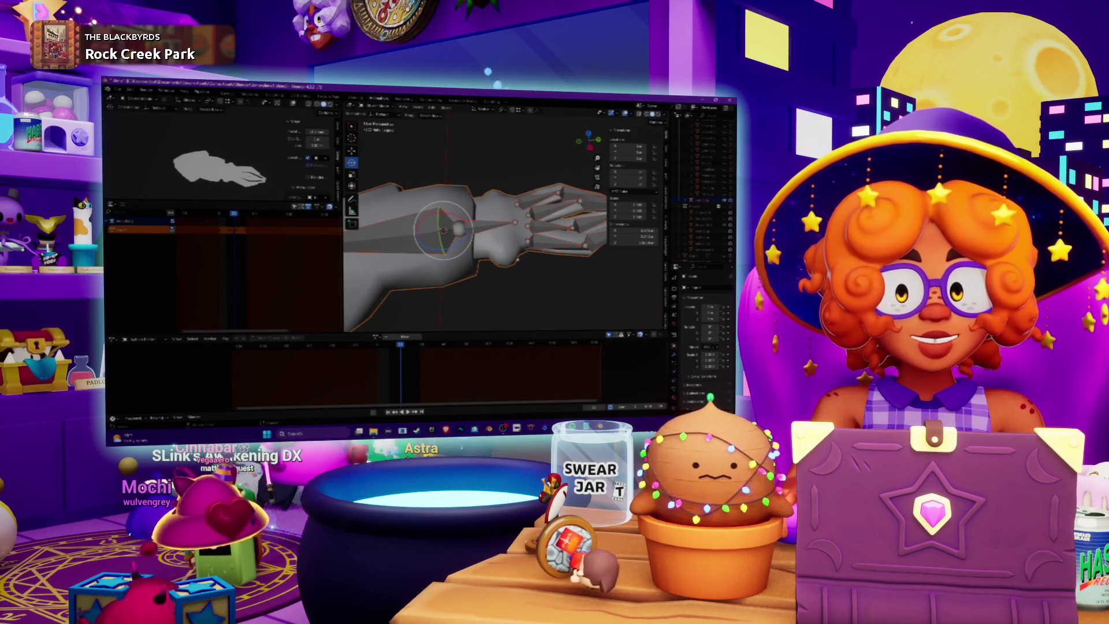
{"action": "middle_click_drag", "start_coordinate": [518, 260], "coordinate": [502, 257]}
{"action": "left_click", "coordinate": [460, 166]}
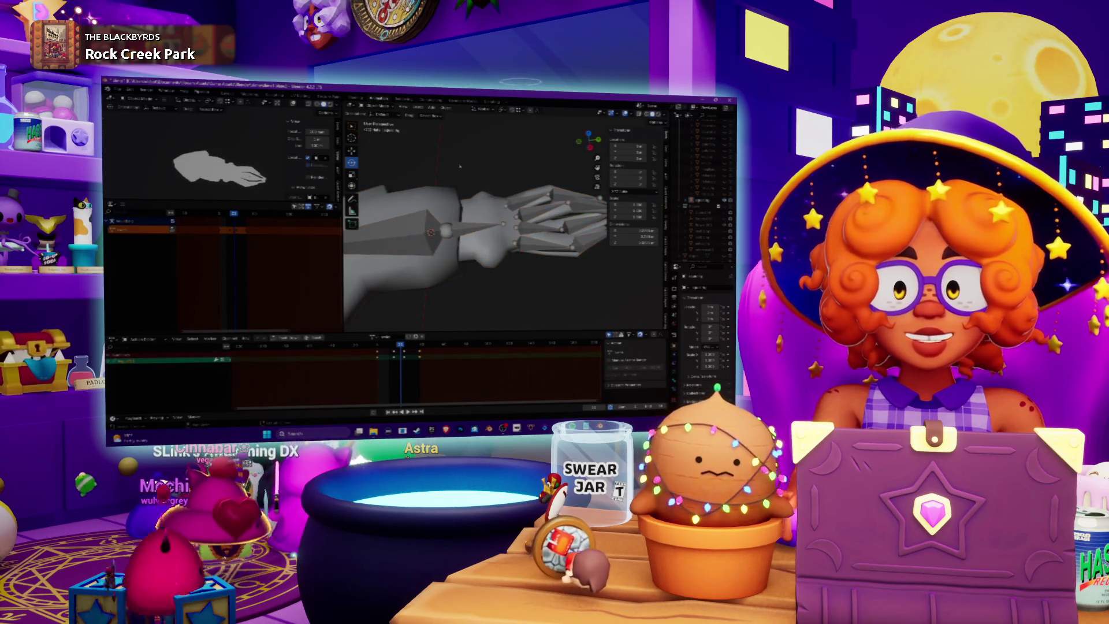
{"action": "left_click", "coordinate": [495, 205]}
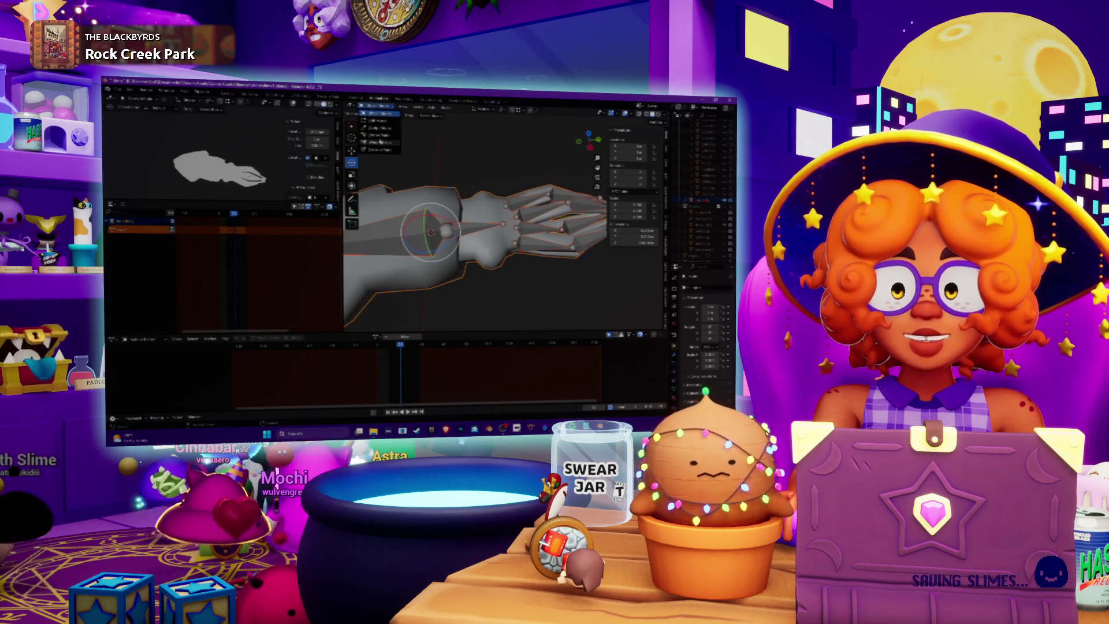
{"action": "left_click", "coordinate": [379, 141]}
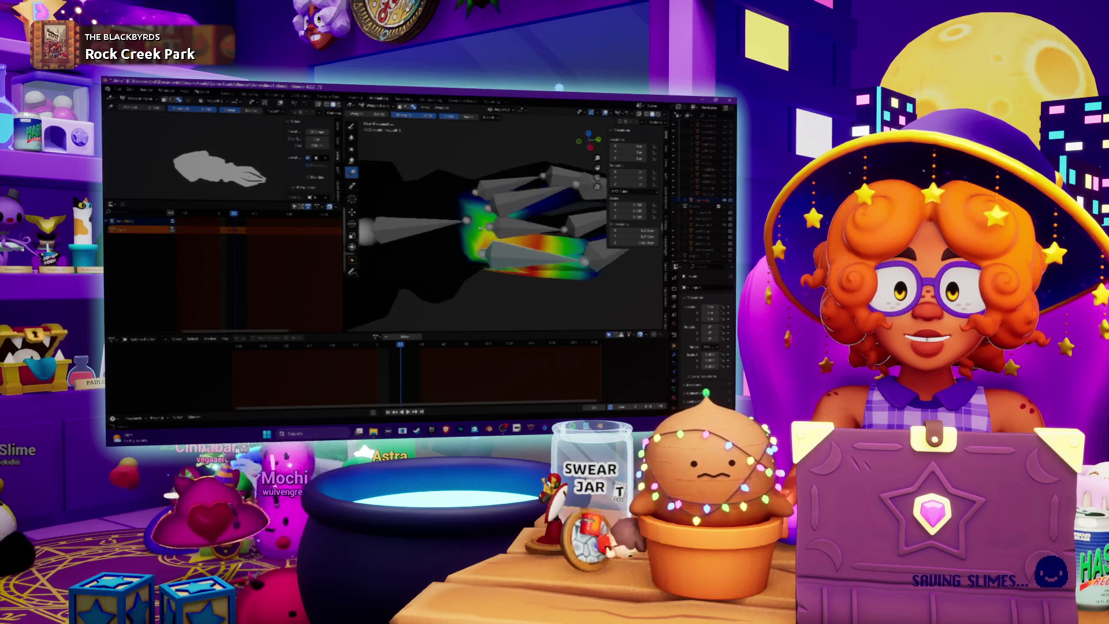
- Orbit around the weighted rig and scrub the timeline so the tentacles curl
{"action": "middle_click_drag", "start_coordinate": [503, 231], "coordinate": [520, 191]}
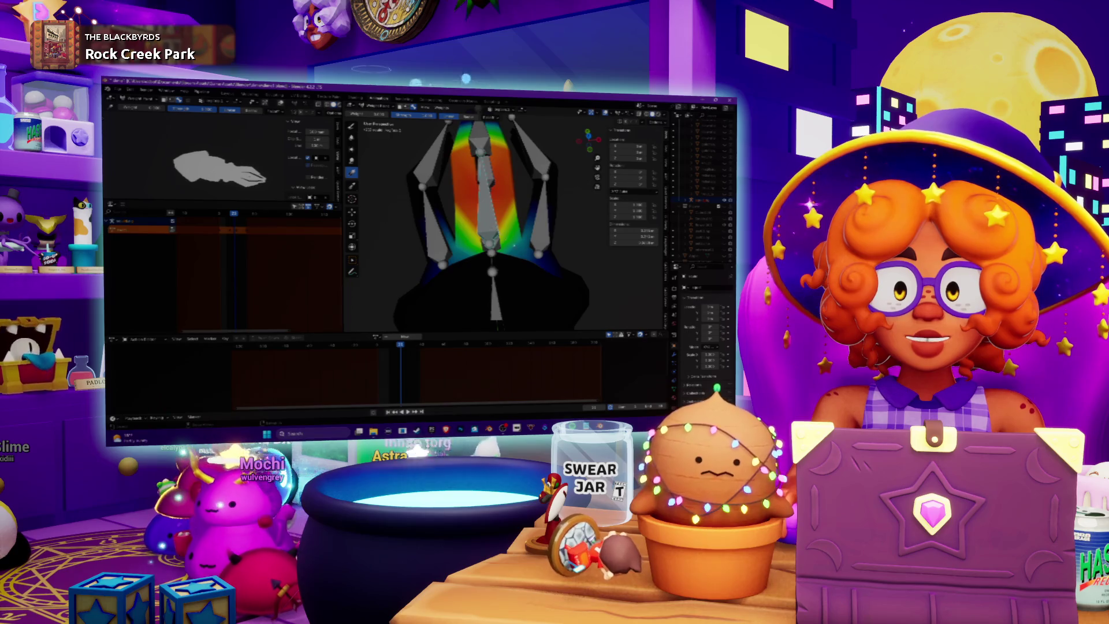
{"action": "middle_click_drag", "start_coordinate": [514, 245], "coordinate": [445, 246]}
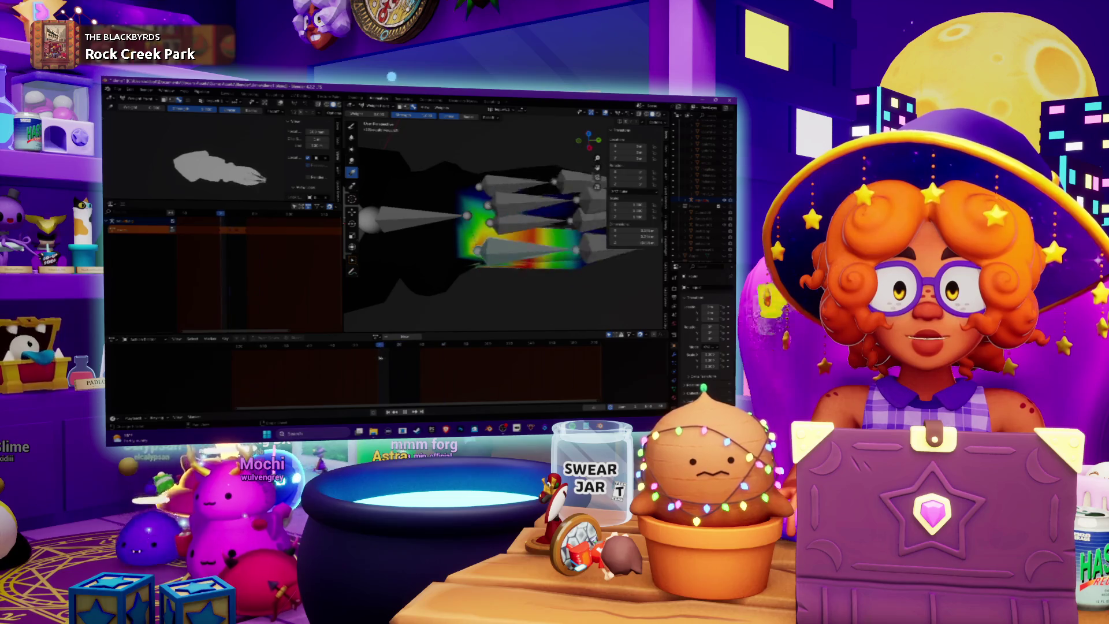
{"action": "left_click_drag", "start_coordinate": [380, 358], "coordinate": [396, 358]}
{"action": "mouse_move", "coordinate": [439, 243]}
{"action": "middle_mouse_down"}
{"action": "mouse_move", "coordinate": [511, 232]}
{"action": "mouse_move", "coordinate": [452, 198]}
{"action": "mouse_move", "coordinate": [485, 192]}
{"action": "middle_mouse_up"}
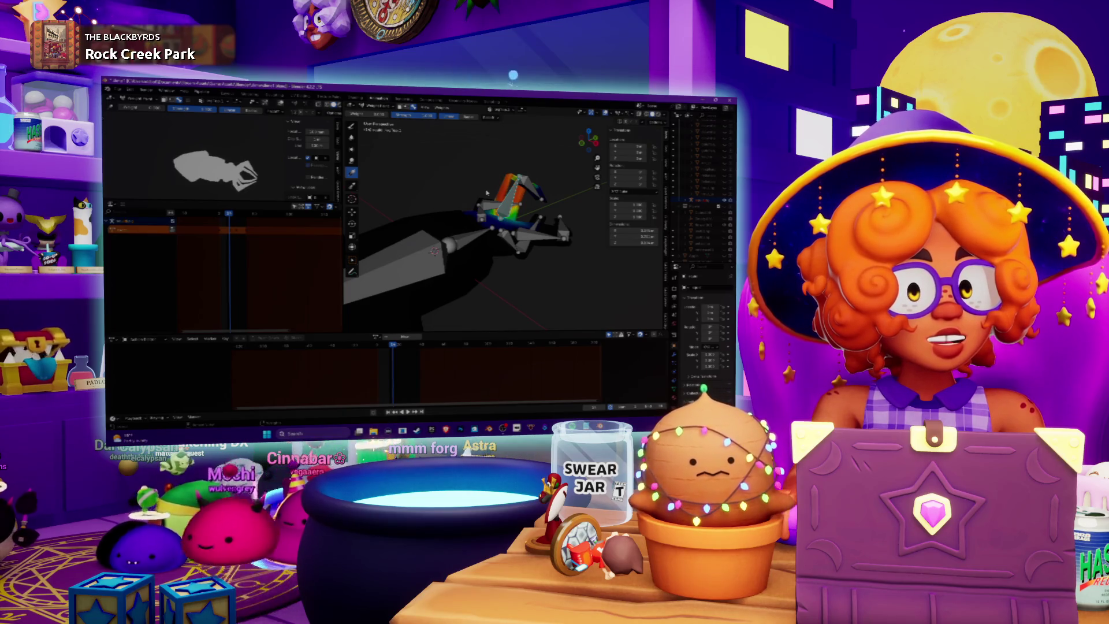
- Inspect the painted tentacle weights from the numpad front view and an angle
{"action": "mouse_move", "coordinate": [472, 181]}
{"action": "middle_mouse_down"}
{"action": "mouse_move", "coordinate": [459, 206]}
{"action": "mouse_move", "coordinate": [487, 232]}
{"action": "middle_mouse_up"}
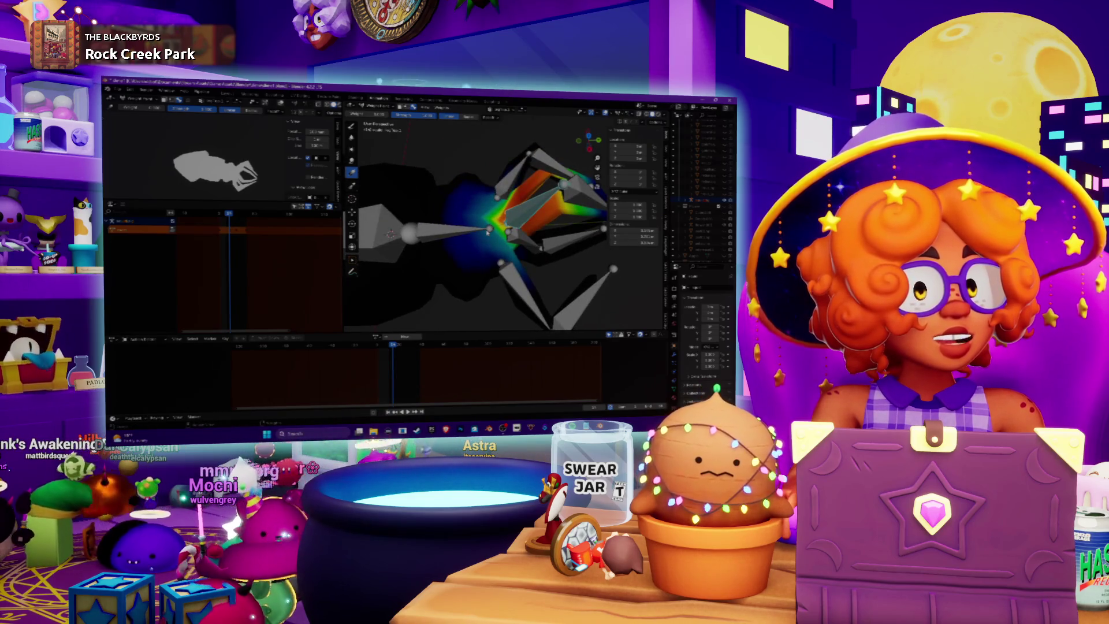
{"action": "scroll", "coordinate": [488, 231], "scroll_direction": "down", "scroll_amount": 5}
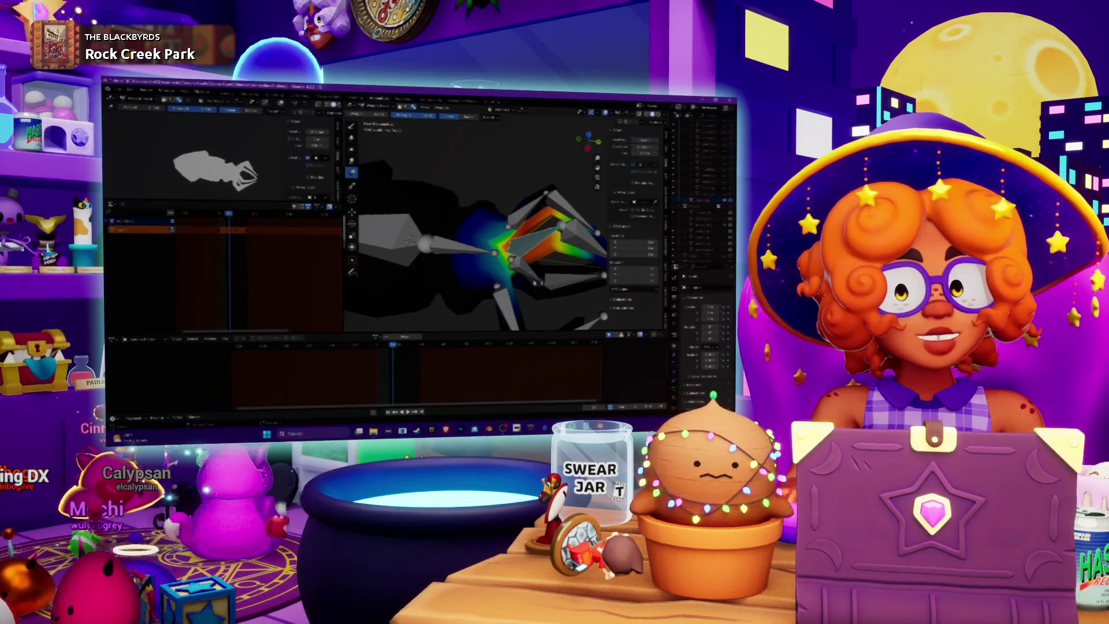
{"action": "key", "text": "KP_1"}
{"action": "mouse_move", "coordinate": [479, 231]}
{"action": "middle_mouse_down"}
{"action": "mouse_move", "coordinate": [519, 219]}
{"action": "mouse_move", "coordinate": [448, 236]}
{"action": "mouse_move", "coordinate": [452, 225]}
{"action": "mouse_move", "coordinate": [444, 252]}
{"action": "mouse_move", "coordinate": [462, 249]}
{"action": "middle_mouse_up"}
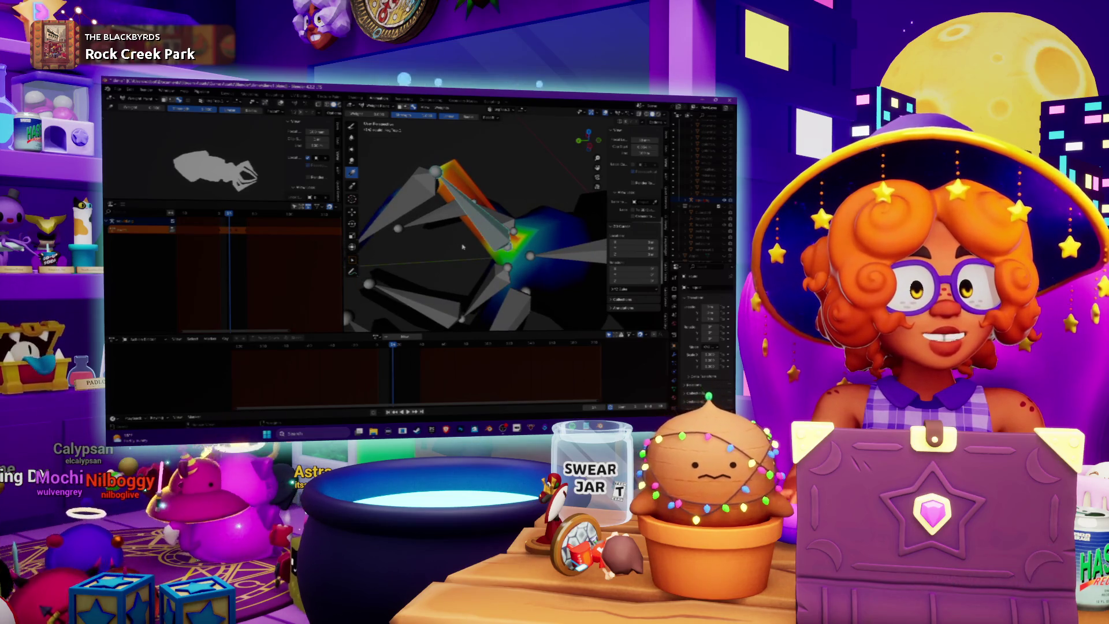
{"action": "scroll", "coordinate": [462, 246], "scroll_direction": "down", "scroll_amount": 3}
- Orbit closer to inspect the tentacle bone weights from several angles
{"action": "middle_click_drag", "start_coordinate": [463, 257], "coordinate": [554, 223]}
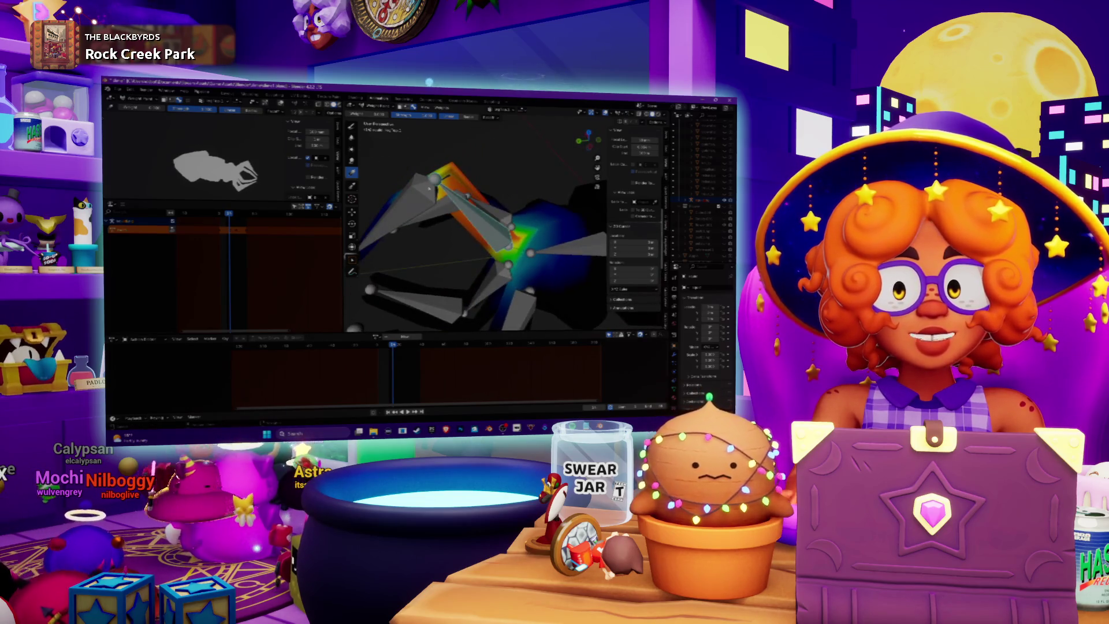
{"action": "middle_click_drag", "start_coordinate": [497, 231], "coordinate": [452, 250]}
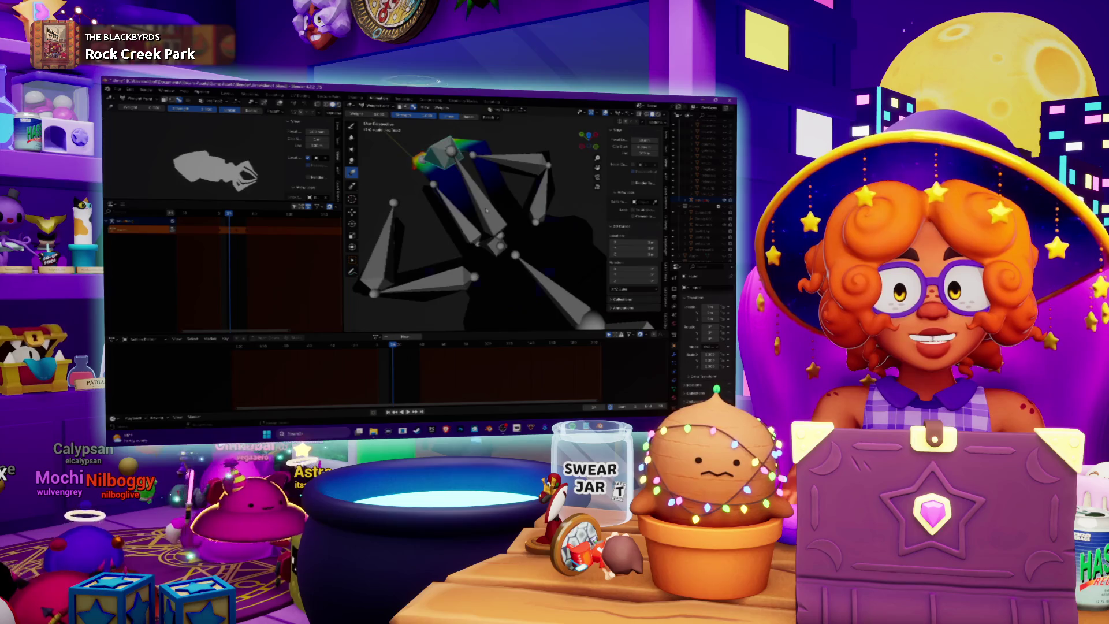
{"action": "mouse_move", "coordinate": [523, 244]}
{"action": "middle_mouse_down"}
{"action": "mouse_move", "coordinate": [448, 253]}
{"action": "mouse_move", "coordinate": [479, 245]}
{"action": "mouse_move", "coordinate": [462, 248]}
{"action": "middle_mouse_up"}
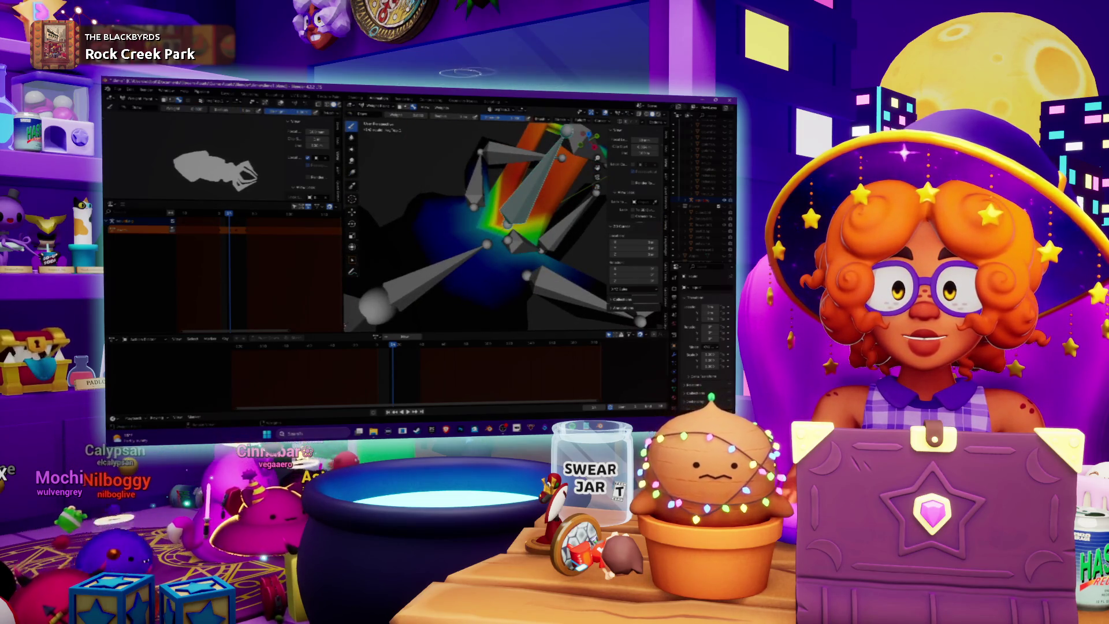
{"action": "middle_click_drag", "start_coordinate": [497, 242], "coordinate": [462, 247]}
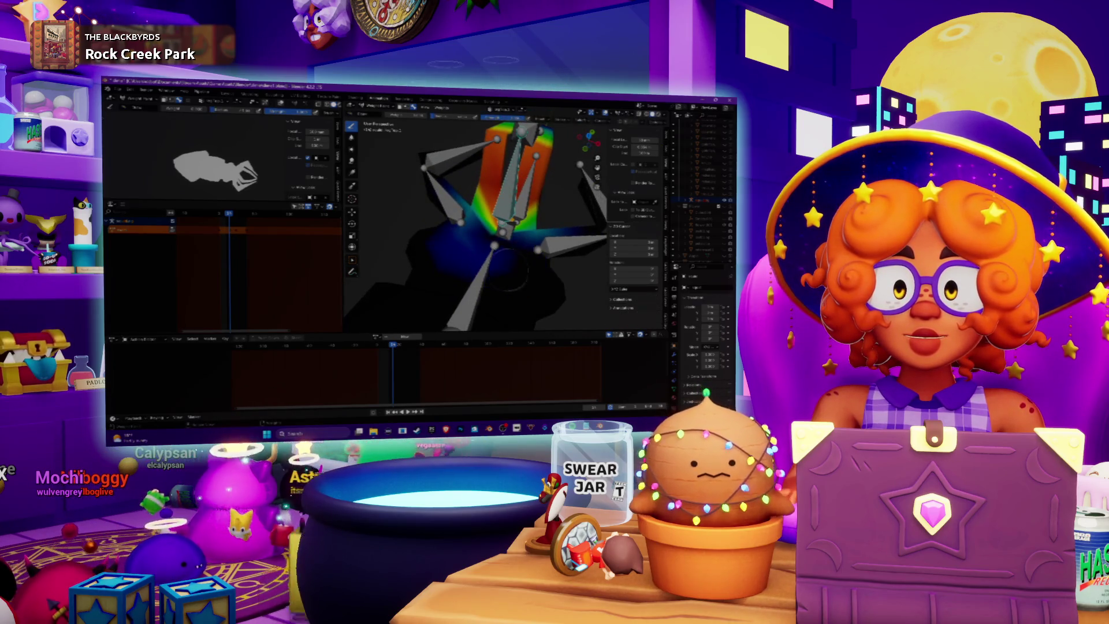
{"action": "mouse_move", "coordinate": [534, 265]}
{"action": "middle_mouse_down"}
{"action": "mouse_move", "coordinate": [548, 263]}
{"action": "mouse_move", "coordinate": [514, 236]}
{"action": "mouse_move", "coordinate": [540, 219]}
{"action": "mouse_move", "coordinate": [502, 236]}
{"action": "mouse_move", "coordinate": [500, 263]}
{"action": "middle_mouse_up"}
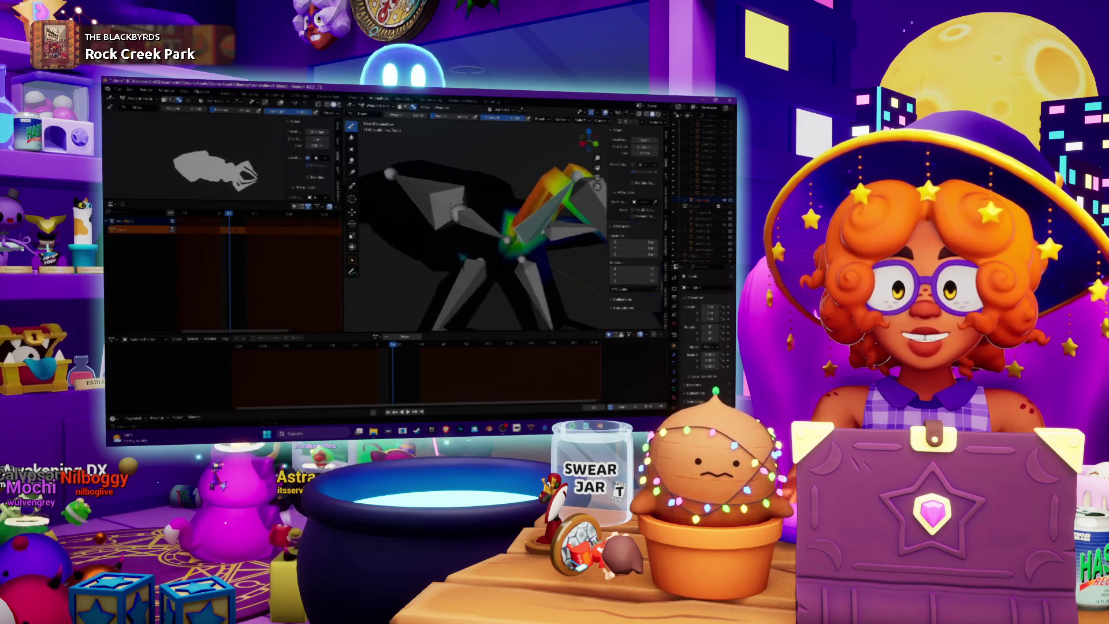
{"action": "middle_click_drag", "start_coordinate": [450, 208], "coordinate": [466, 146]}
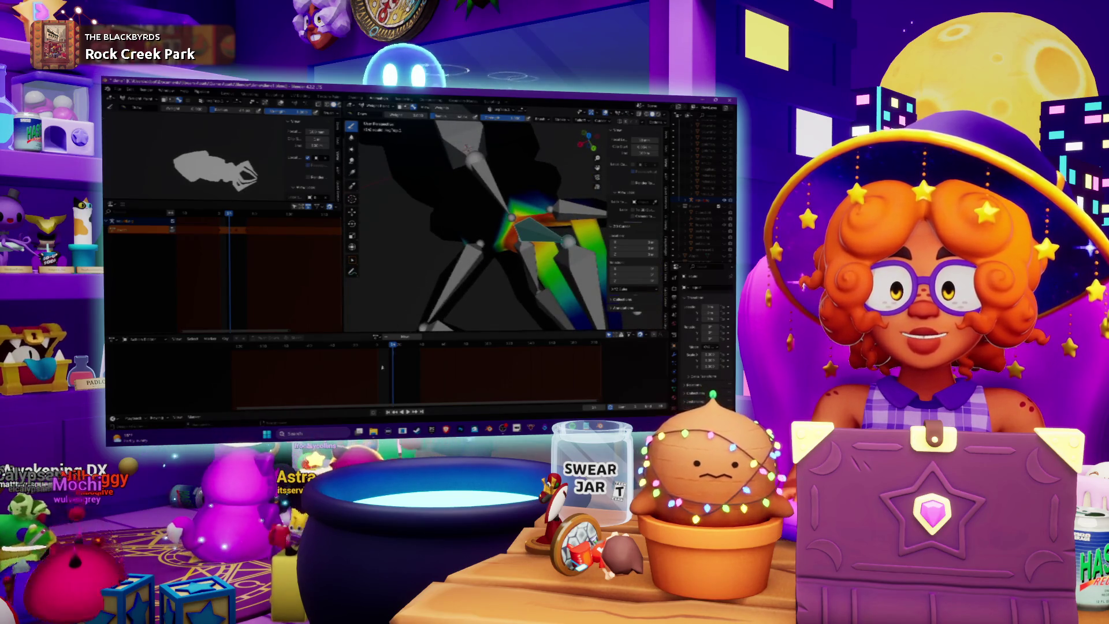
- Step back to an earlier frame with straight tentacles and view the bones diagonally
{"action": "key", "text": "Down"}
{"action": "mouse_move", "coordinate": [453, 282]}
{"action": "middle_mouse_down"}
{"action": "mouse_move", "coordinate": [450, 248]}
{"action": "mouse_move", "coordinate": [439, 260]}
{"action": "mouse_move", "coordinate": [456, 254]}
{"action": "mouse_move", "coordinate": [445, 277]}
{"action": "middle_mouse_up"}
{"action": "mouse_move", "coordinate": [479, 231]}
{"action": "middle_mouse_down"}
{"action": "mouse_move", "coordinate": [467, 243]}
{"action": "mouse_move", "coordinate": [517, 254]}
{"action": "middle_mouse_up"}
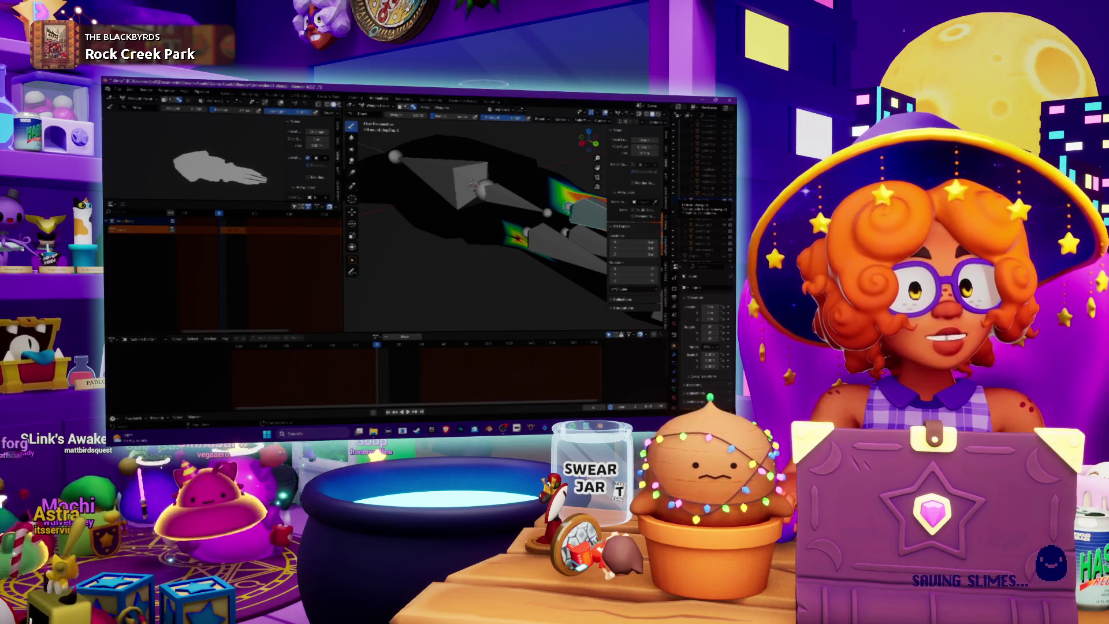
{"action": "middle_click_drag", "start_coordinate": [484, 229], "coordinate": [485, 230]}
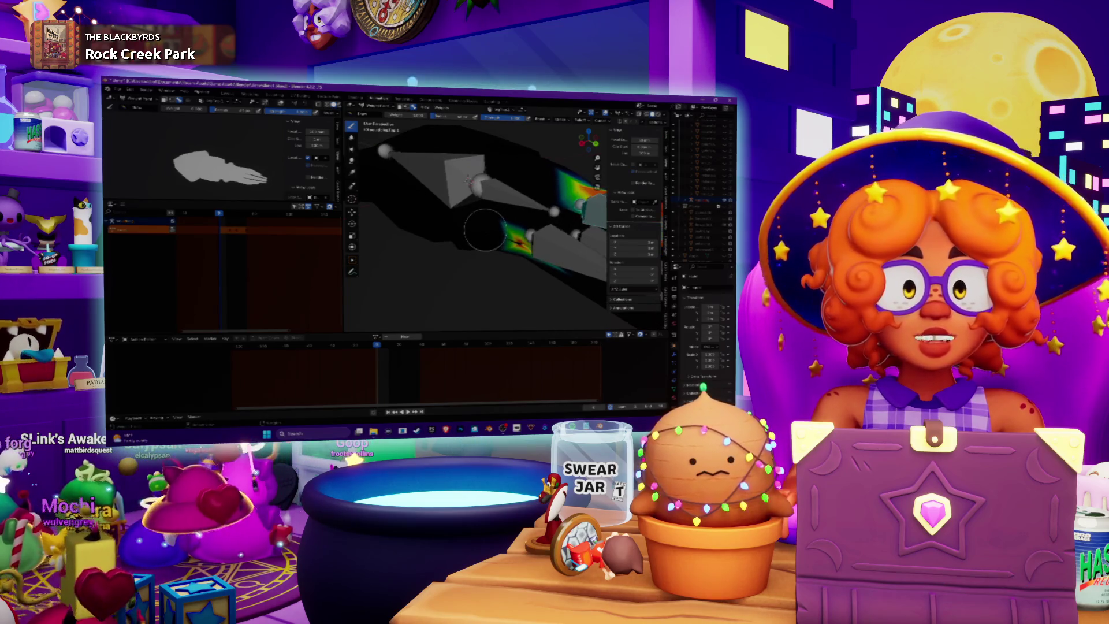
{"action": "middle_click_drag", "start_coordinate": [469, 181], "coordinate": [477, 169]}
{"action": "mouse_move", "coordinate": [479, 231]}
{"action": "middle_mouse_down"}
{"action": "mouse_move", "coordinate": [617, 319]}
{"action": "mouse_move", "coordinate": [584, 182]}
{"action": "middle_mouse_up"}
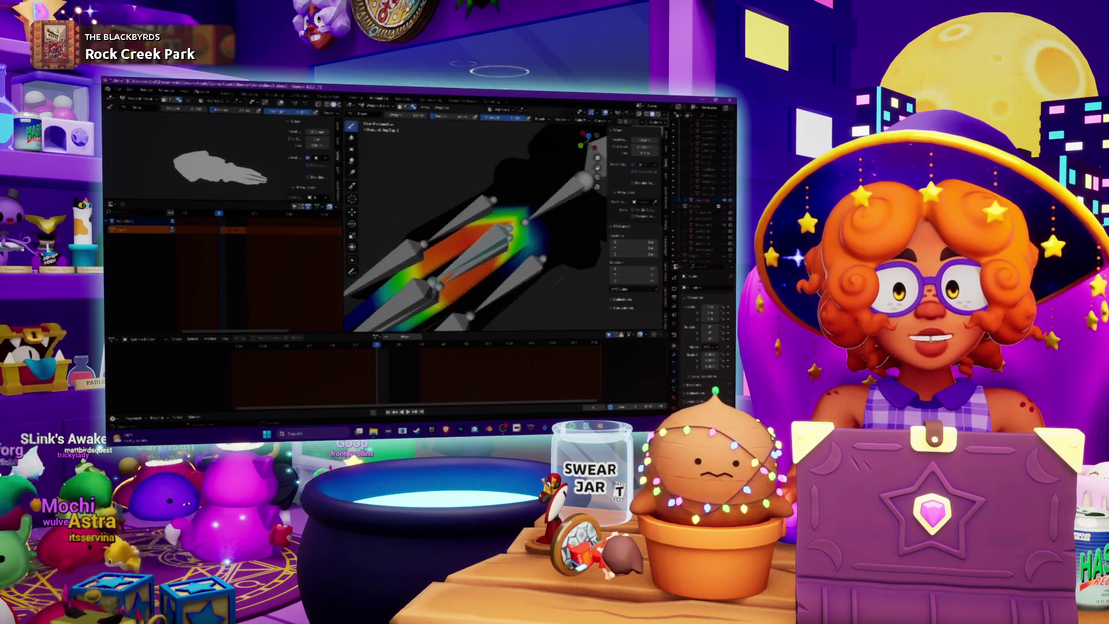
{"action": "mouse_move", "coordinate": [539, 273]}
{"action": "middle_mouse_down"}
{"action": "mouse_move", "coordinate": [543, 243]}
{"action": "mouse_move", "coordinate": [519, 208]}
{"action": "middle_mouse_up"}
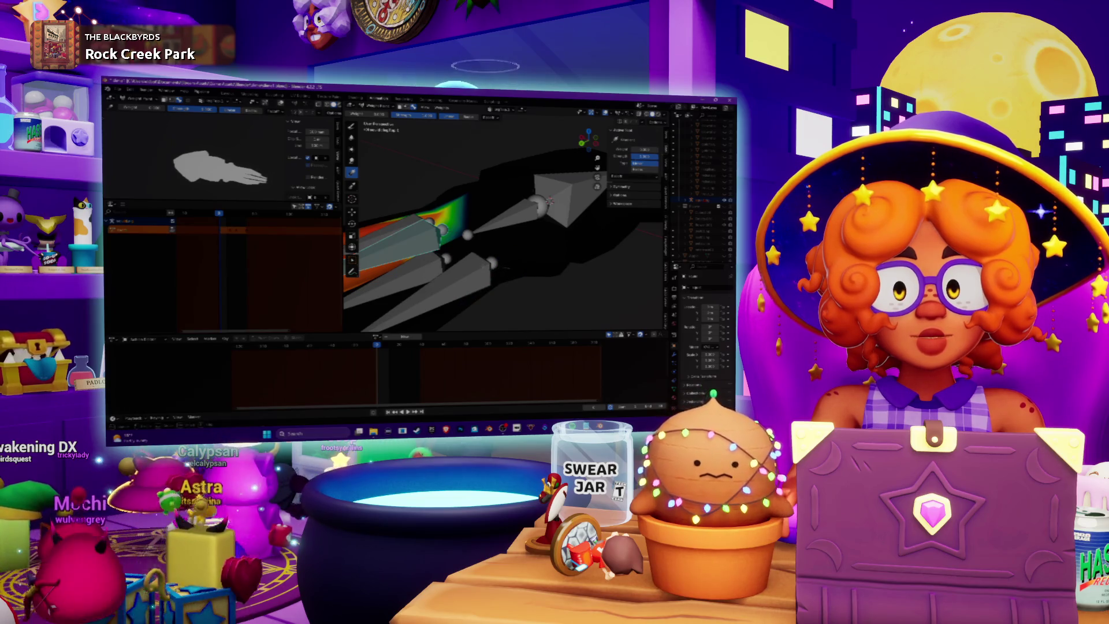
{"action": "mouse_move", "coordinate": [478, 264]}
{"action": "middle_mouse_down"}
{"action": "mouse_move", "coordinate": [510, 235]}
{"action": "mouse_move", "coordinate": [537, 237]}
{"action": "mouse_move", "coordinate": [519, 228]}
{"action": "mouse_move", "coordinate": [472, 270]}
{"action": "mouse_move", "coordinate": [453, 265]}
{"action": "mouse_move", "coordinate": [457, 219]}
{"action": "middle_mouse_up"}
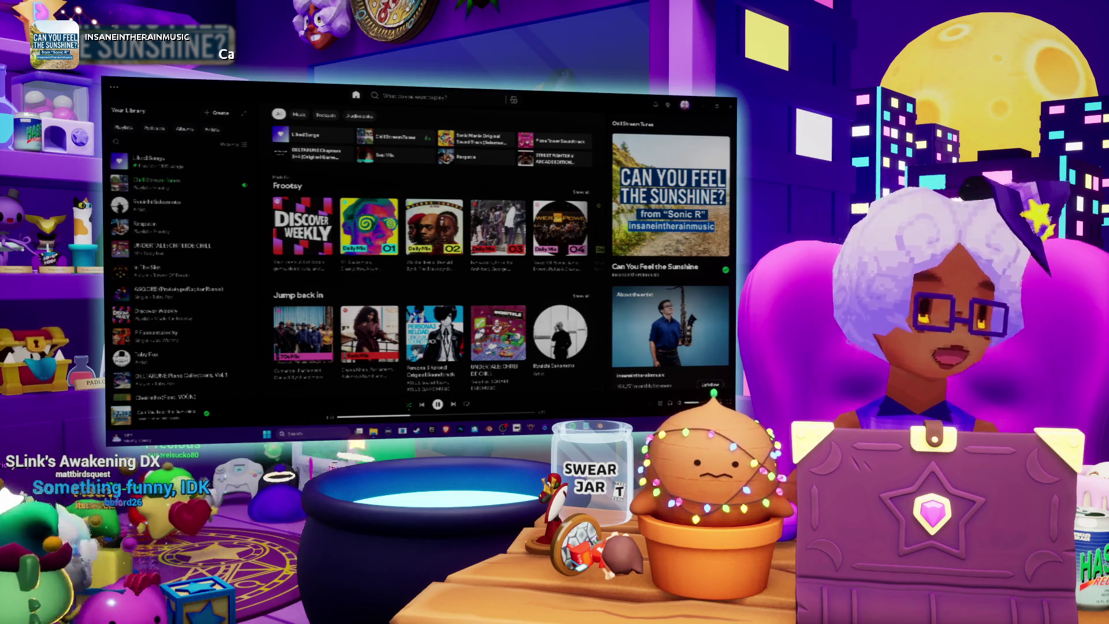
- Alt+Tab from Spotify back to the Blender weight-painting session
{"action": "key", "text": "alt+Tab"}
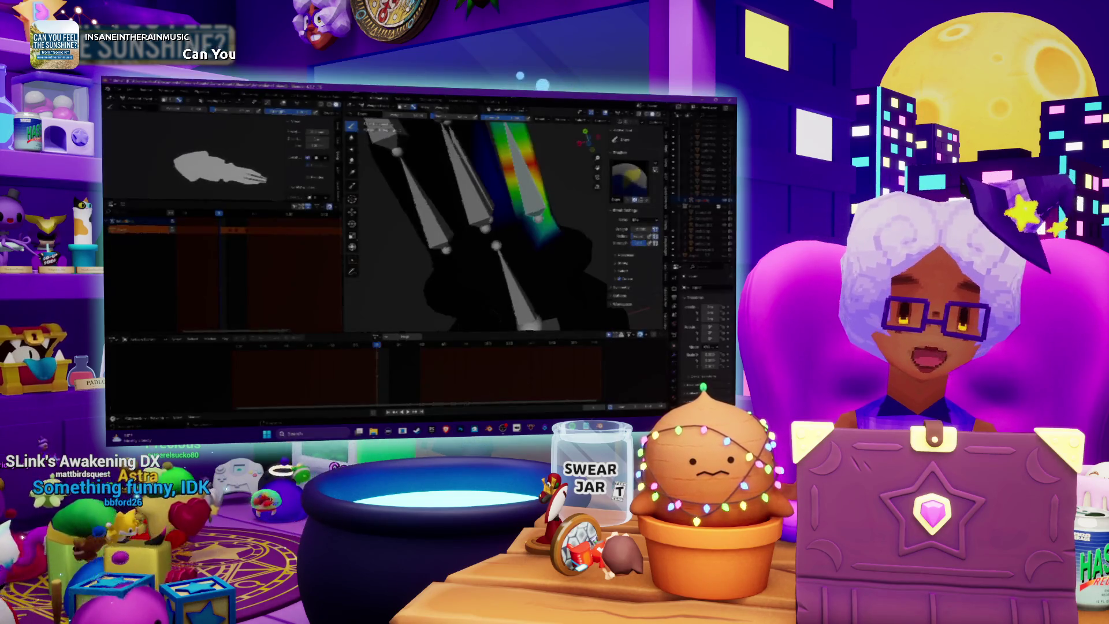
- Pick a different weight paint tool and view the weighted tentacle bones from new angles
{"action": "middle_click_drag", "start_coordinate": [479, 220], "coordinate": [514, 202]}
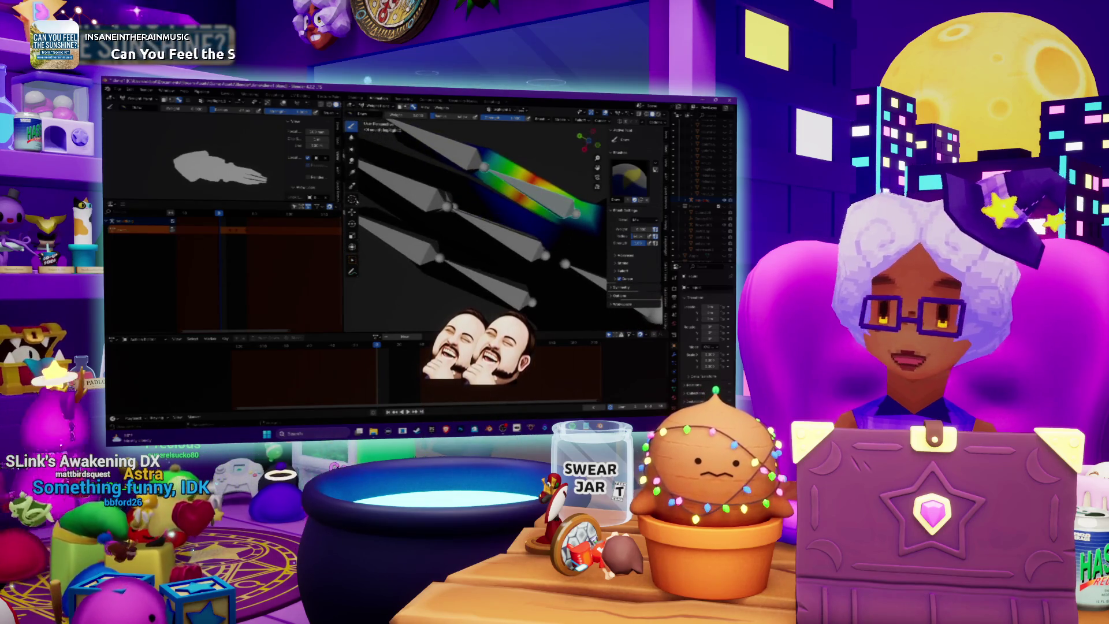
{"action": "left_click", "coordinate": [351, 172]}
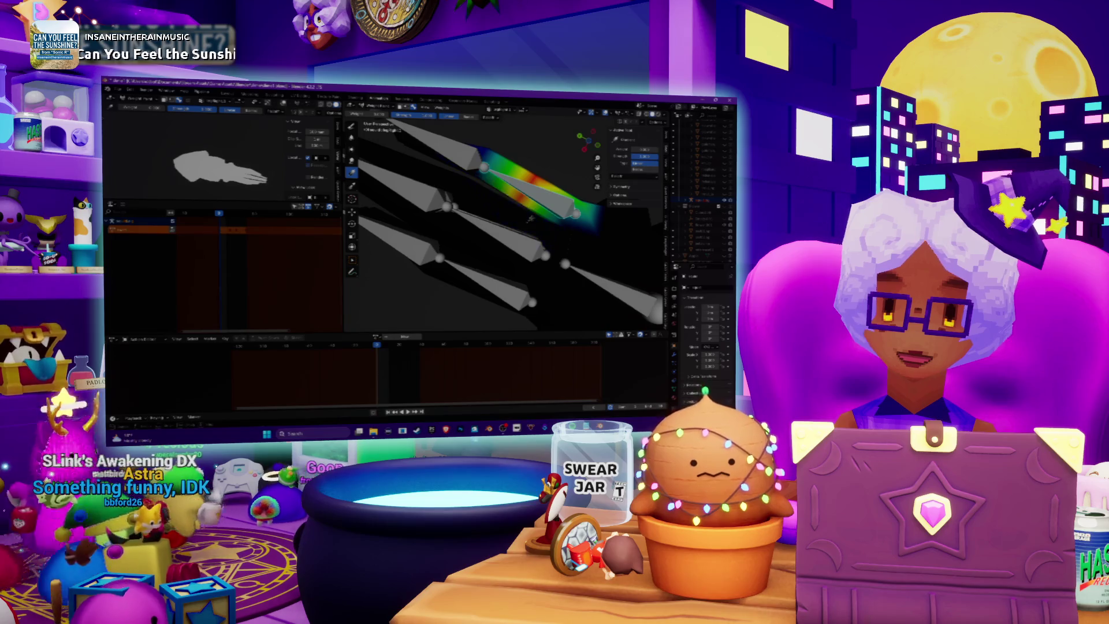
{"action": "middle_click_drag", "start_coordinate": [530, 220], "coordinate": [486, 223]}
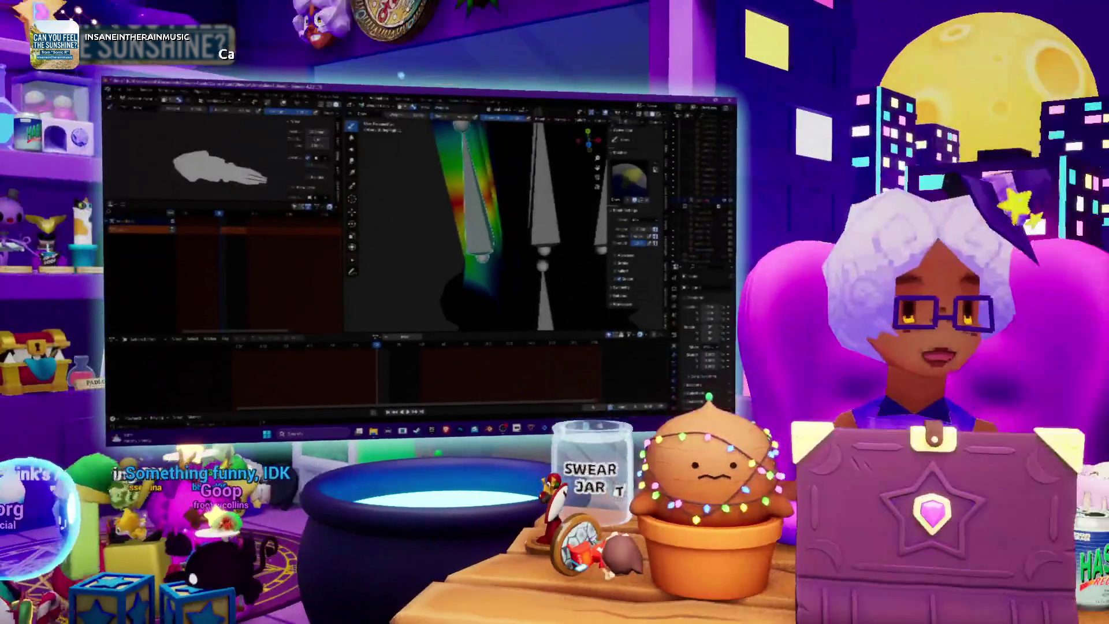
{"action": "mouse_move", "coordinate": [517, 270]}
{"action": "middle_mouse_down"}
{"action": "mouse_move", "coordinate": [496, 271]}
{"action": "mouse_move", "coordinate": [543, 234]}
{"action": "mouse_move", "coordinate": [531, 263]}
{"action": "mouse_move", "coordinate": [472, 257]}
{"action": "middle_mouse_up"}
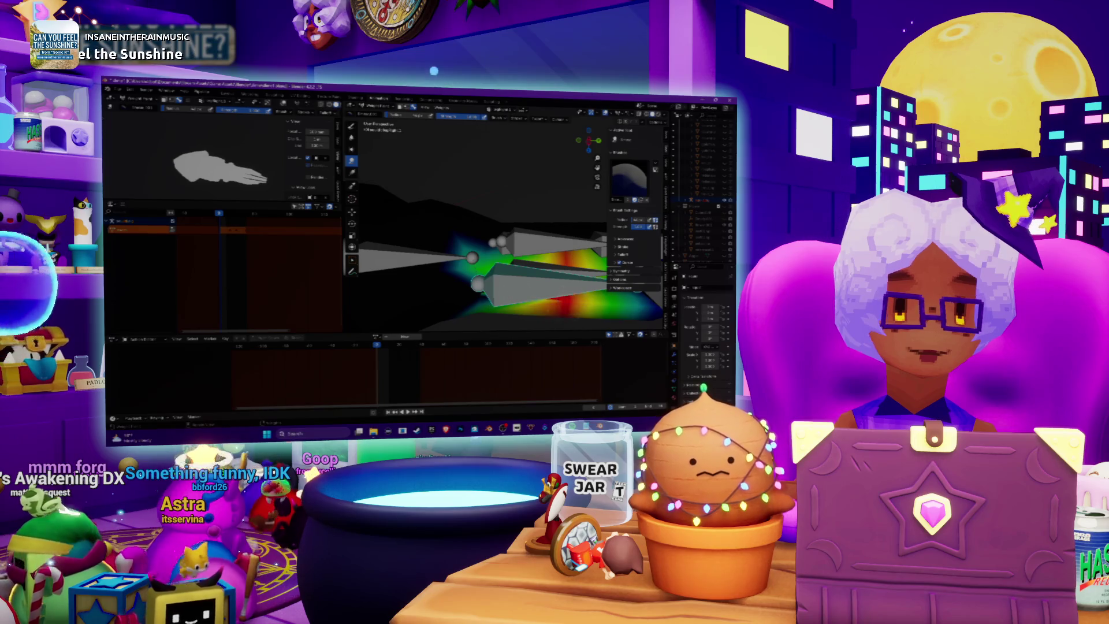
{"action": "mouse_move", "coordinate": [503, 262]}
{"action": "middle_mouse_down"}
{"action": "mouse_move", "coordinate": [526, 267]}
{"action": "mouse_move", "coordinate": [540, 251]}
{"action": "mouse_move", "coordinate": [503, 254]}
{"action": "mouse_move", "coordinate": [514, 234]}
{"action": "middle_mouse_up"}
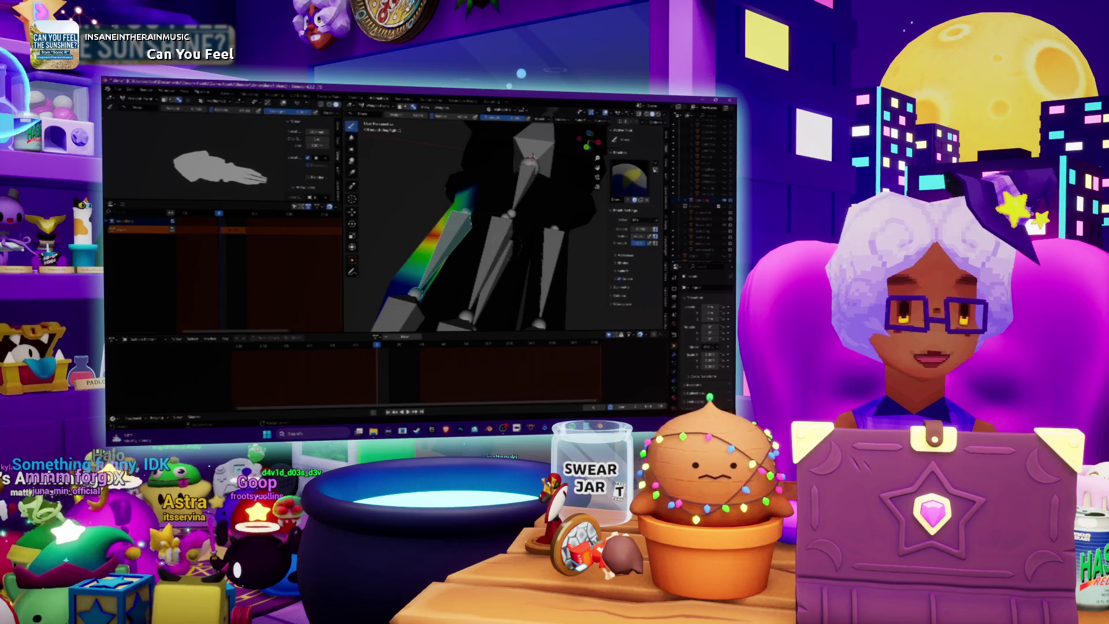
- Paint a broad weight field around the central tentacle bones and check it along the tentacle
{"action": "left_click", "coordinate": [501, 243], "text": "ctrl"}
{"action": "middle_click_drag", "start_coordinate": [502, 243], "coordinate": [523, 222]}
{"action": "middle_click_drag", "start_coordinate": [427, 183], "coordinate": [425, 206]}
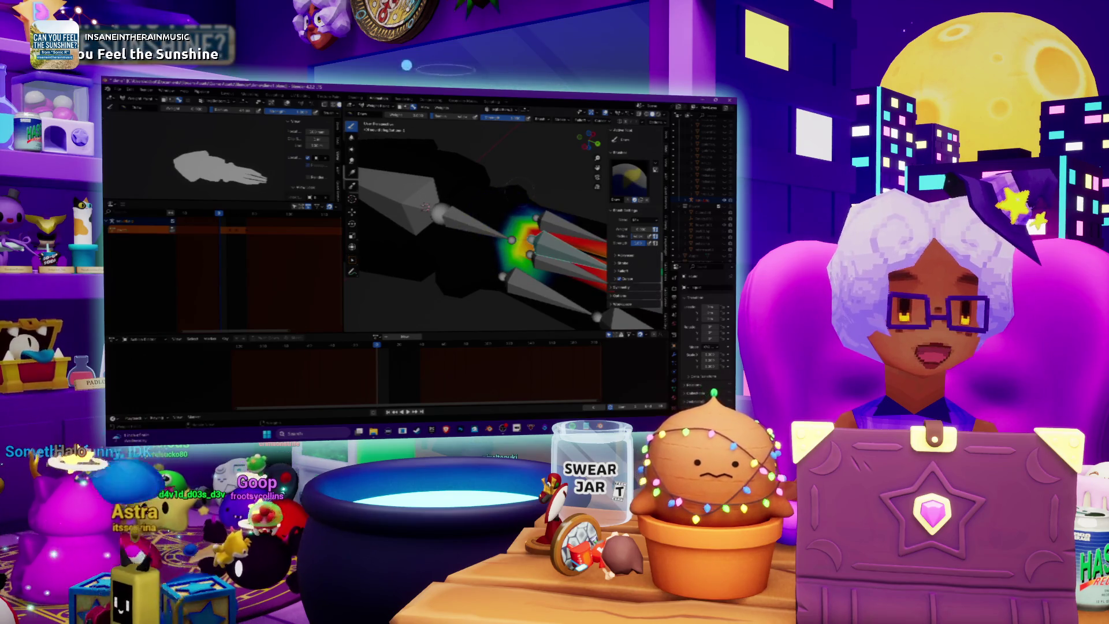
{"action": "middle_click_drag", "start_coordinate": [533, 183], "coordinate": [490, 223]}
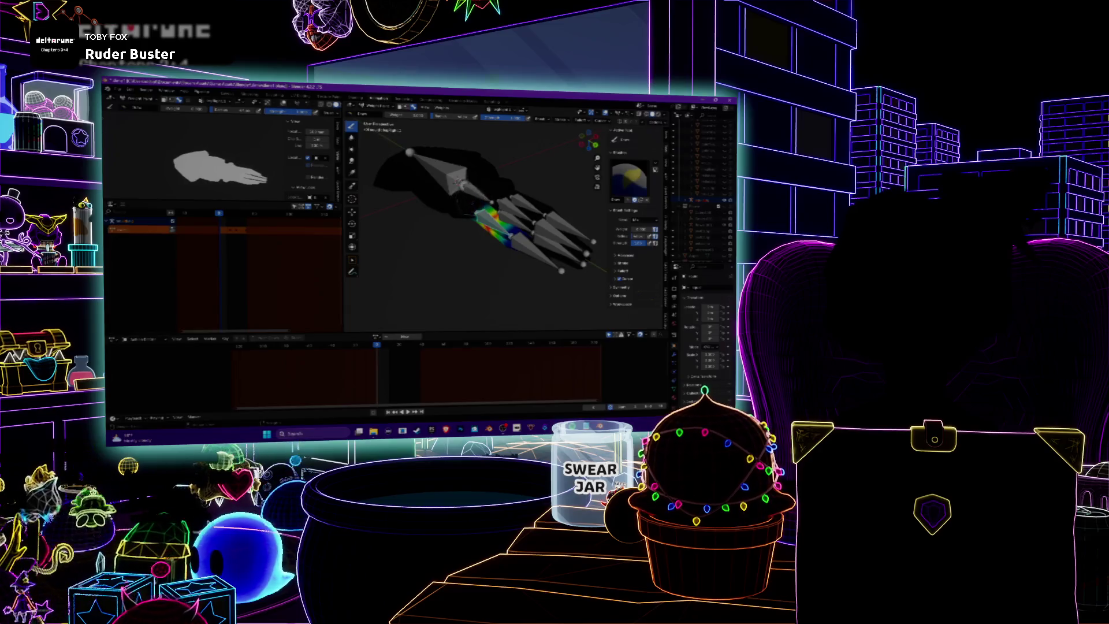
{"action": "scroll", "coordinate": [467, 208], "scroll_direction": "up", "scroll_amount": 3}
- Orbit around the tentacles to inspect the painted weight gradient
{"action": "scroll", "coordinate": [467, 208], "scroll_direction": "up", "scroll_amount": 2}
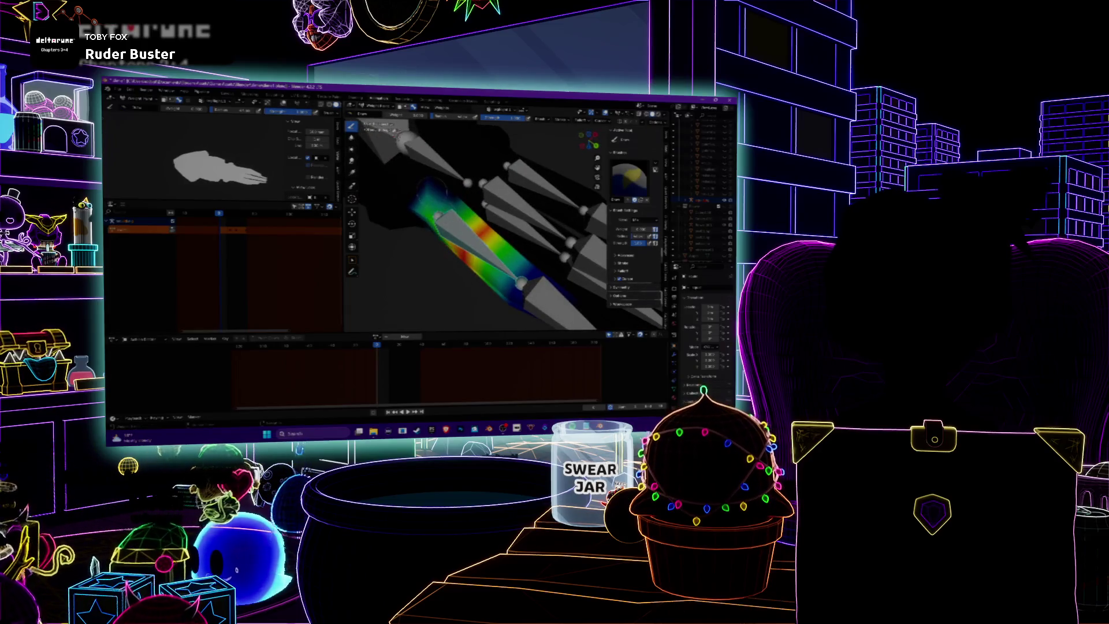
{"action": "middle_click_drag", "start_coordinate": [480, 243], "coordinate": [509, 196]}
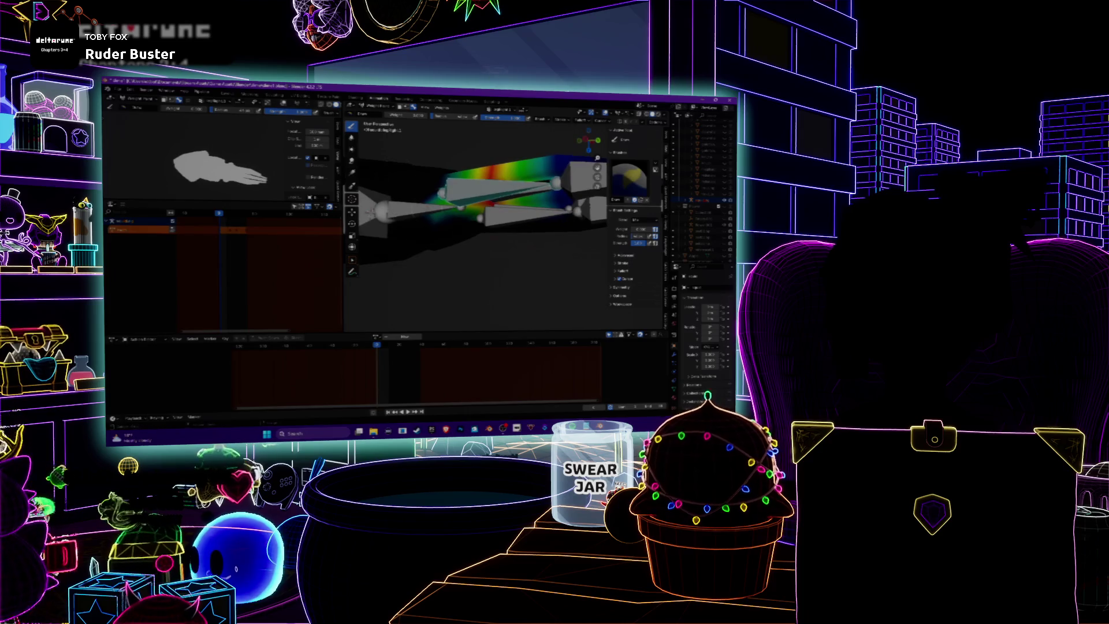
{"action": "middle_click_drag", "start_coordinate": [427, 215], "coordinate": [496, 208]}
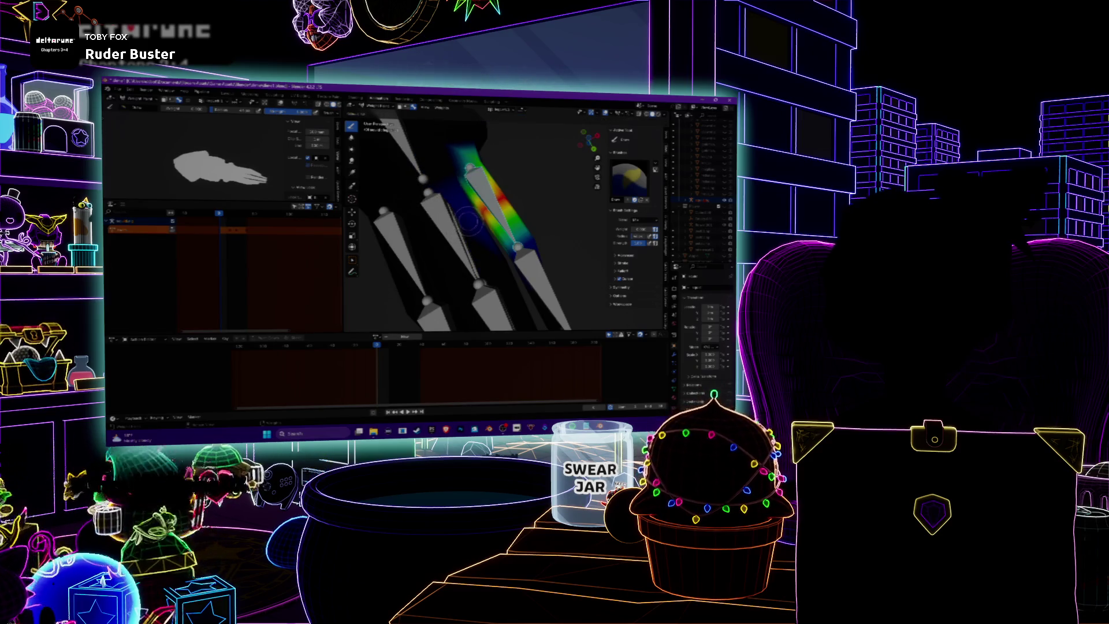
{"action": "middle_click_drag", "start_coordinate": [460, 218], "coordinate": [445, 228]}
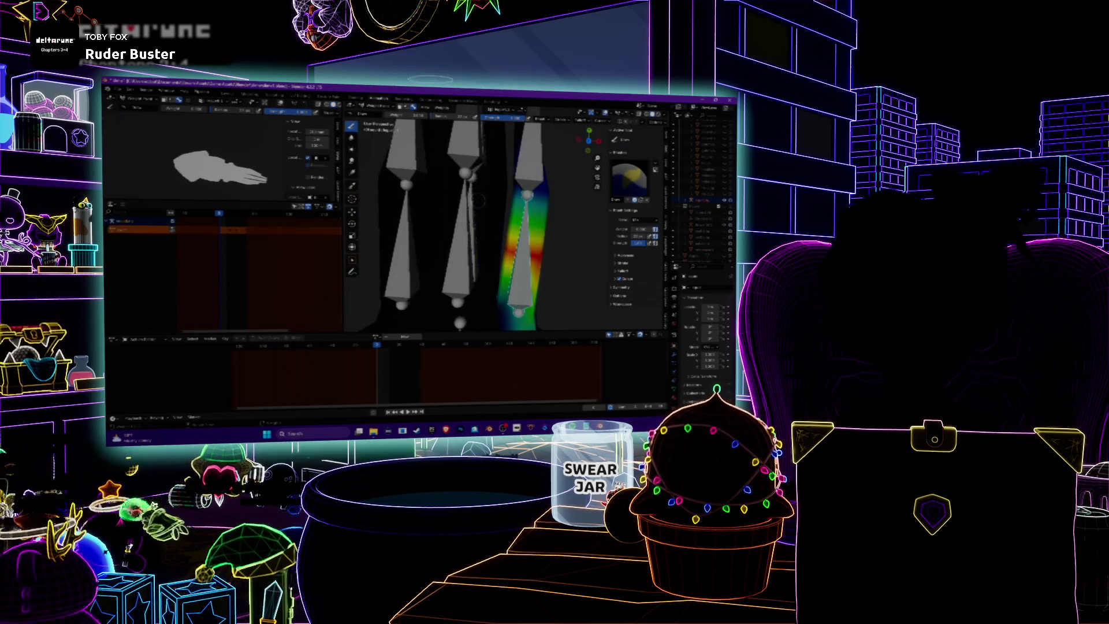
{"action": "mouse_move", "coordinate": [478, 199]}
{"action": "middle_mouse_down"}
{"action": "mouse_move", "coordinate": [507, 169]}
{"action": "mouse_move", "coordinate": [488, 219]}
{"action": "middle_mouse_up"}
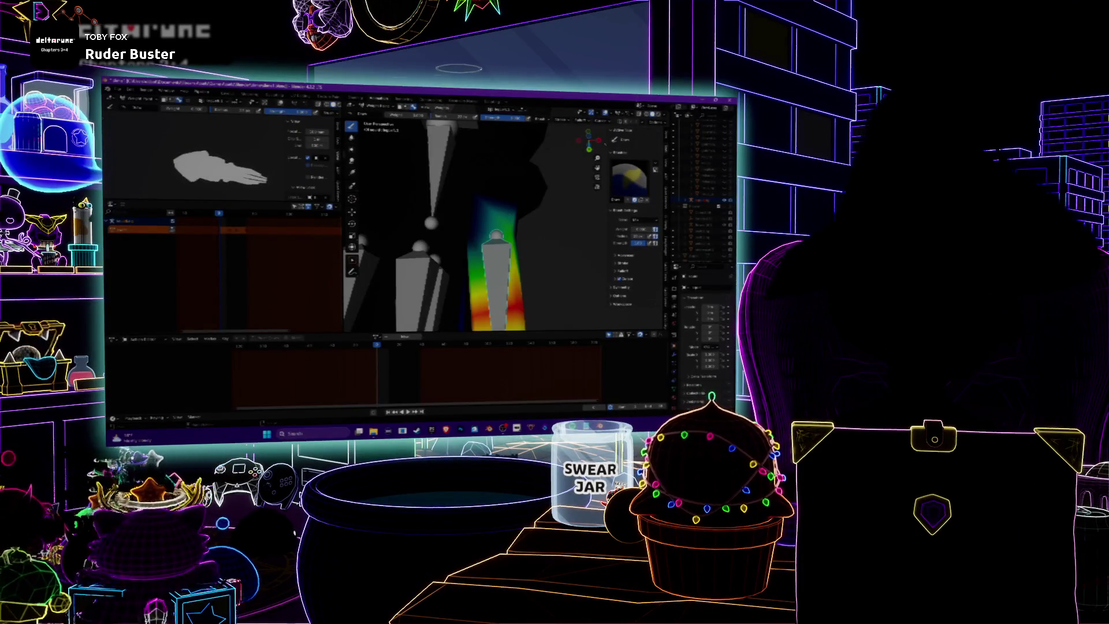
{"action": "mouse_move", "coordinate": [491, 231]}
{"action": "middle_mouse_down"}
{"action": "mouse_move", "coordinate": [520, 219]}
{"action": "mouse_move", "coordinate": [479, 208]}
{"action": "mouse_move", "coordinate": [488, 170]}
{"action": "middle_mouse_up"}
- Paint down the weights near the tentacle bones with a subtract stroke
{"action": "scroll", "coordinate": [474, 197], "scroll_direction": "up", "scroll_amount": 5}
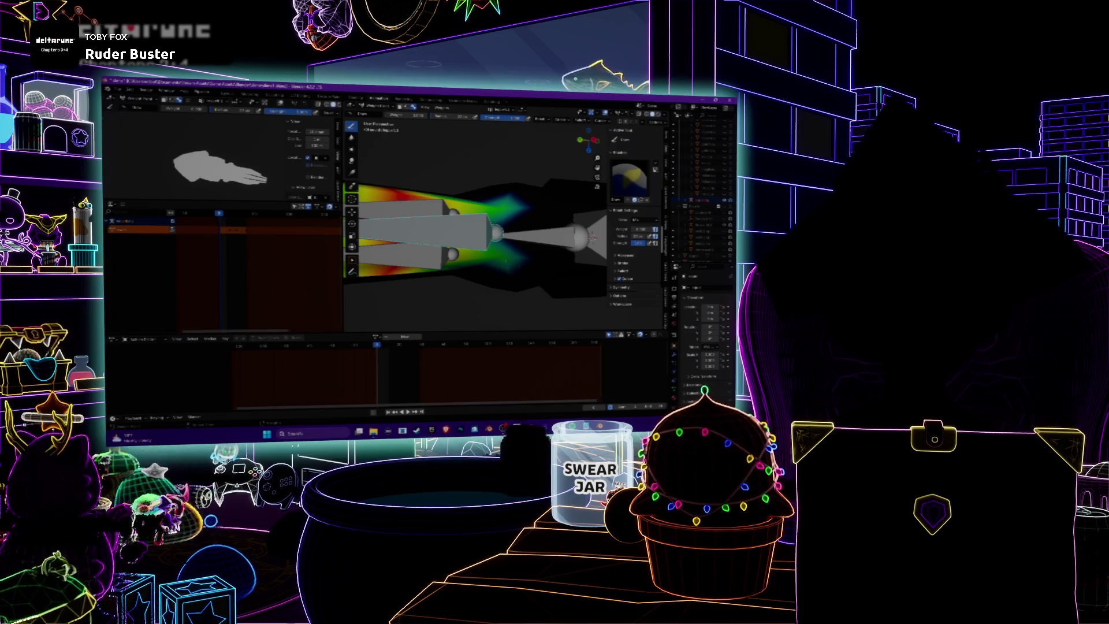
{"action": "middle_click_drag", "start_coordinate": [499, 270], "coordinate": [493, 254]}
{"action": "left_click_drag", "start_coordinate": [473, 228], "coordinate": [502, 220]}
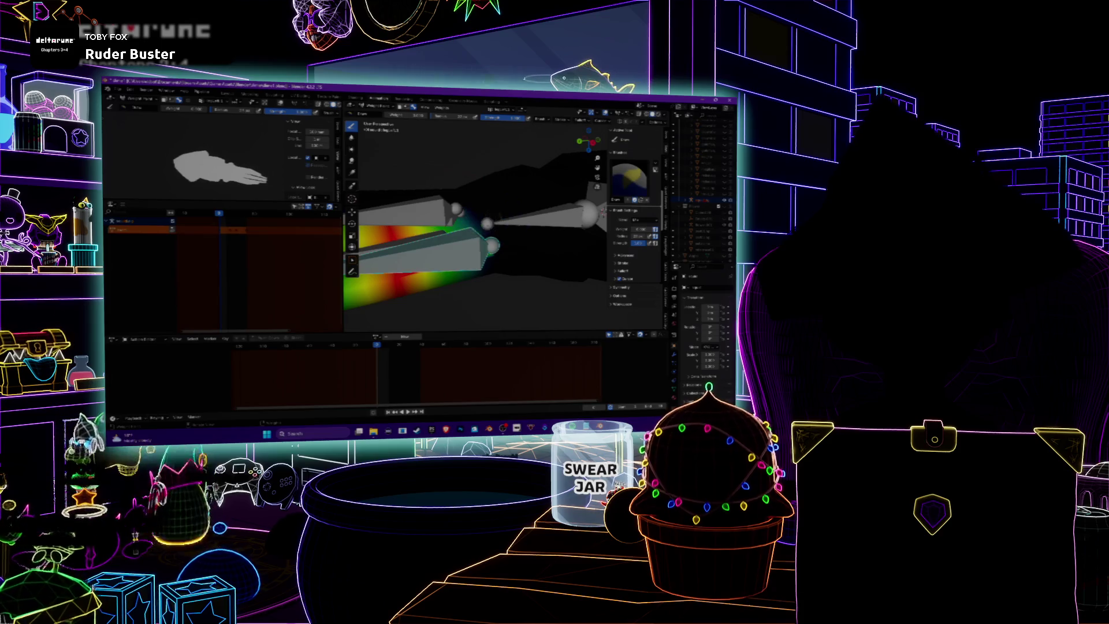
{"action": "mouse_move", "coordinate": [494, 254]}
{"action": "middle_mouse_down"}
{"action": "mouse_move", "coordinate": [497, 228]}
{"action": "mouse_move", "coordinate": [503, 237]}
{"action": "middle_mouse_up"}
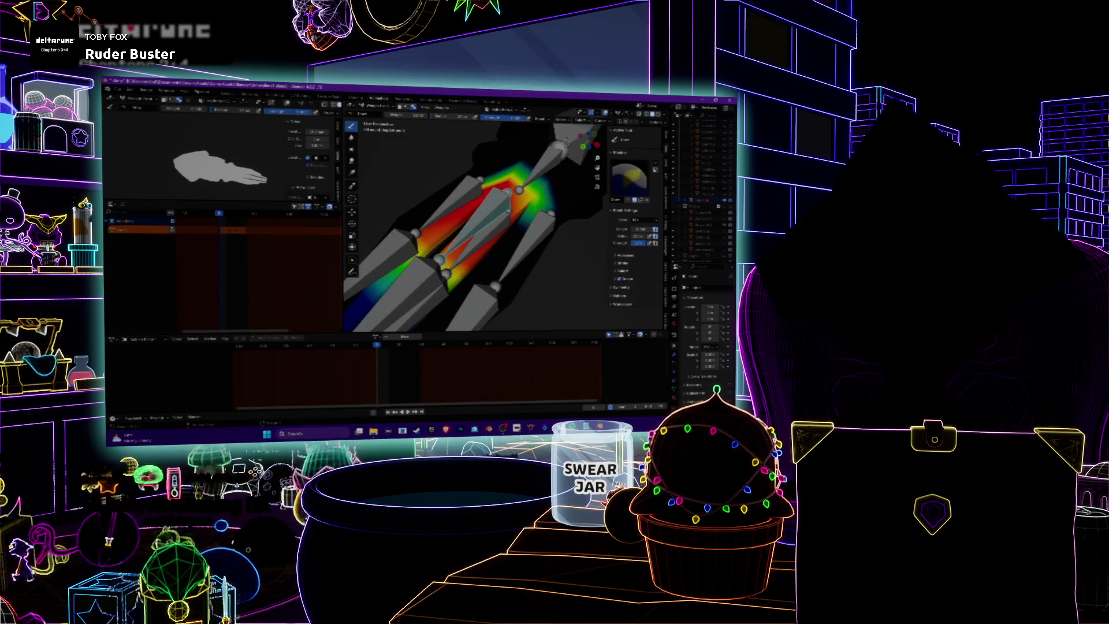
{"action": "mouse_move", "coordinate": [502, 238]}
{"action": "middle_mouse_down"}
{"action": "mouse_move", "coordinate": [532, 268]}
{"action": "mouse_move", "coordinate": [508, 231]}
{"action": "mouse_move", "coordinate": [508, 249]}
{"action": "middle_mouse_up"}
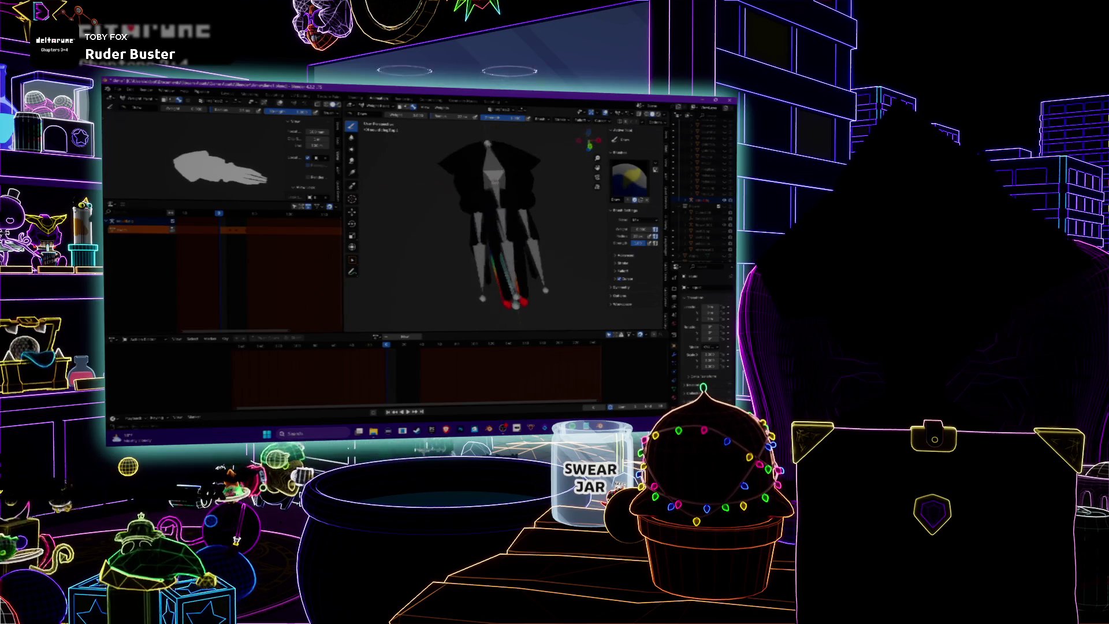
- Activate the right tentacle bone's group, return to Object Mode, and play the animation
{"action": "left_click", "coordinate": [534, 257], "text": "ctrl"}
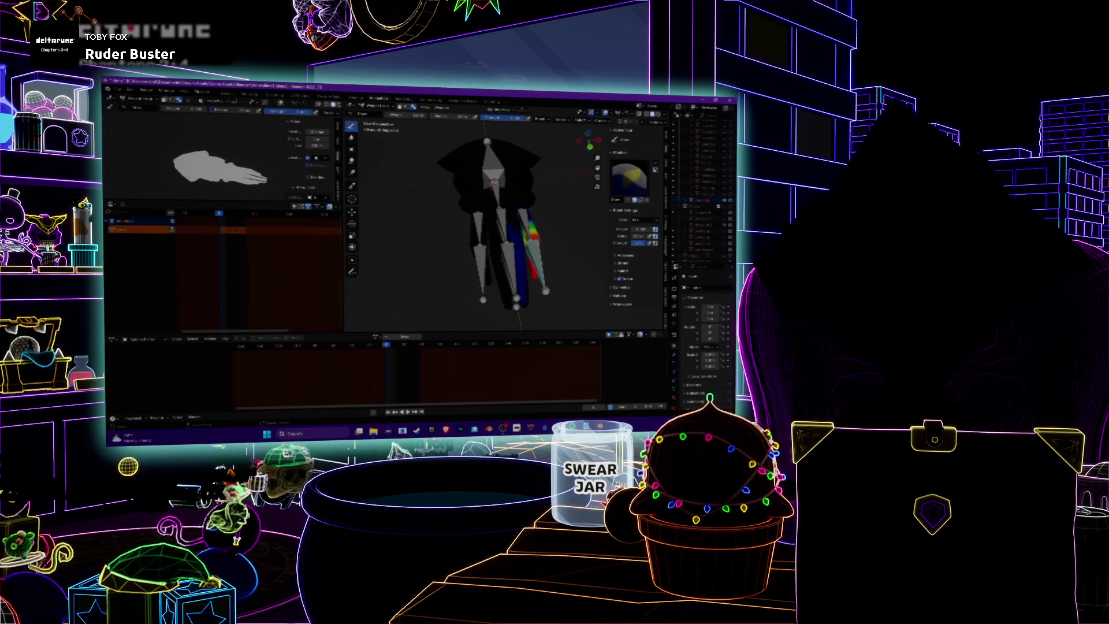
{"action": "mouse_move", "coordinate": [508, 248]}
{"action": "middle_mouse_down"}
{"action": "mouse_move", "coordinate": [491, 237]}
{"action": "mouse_move", "coordinate": [508, 219]}
{"action": "mouse_move", "coordinate": [494, 266]}
{"action": "middle_mouse_up"}
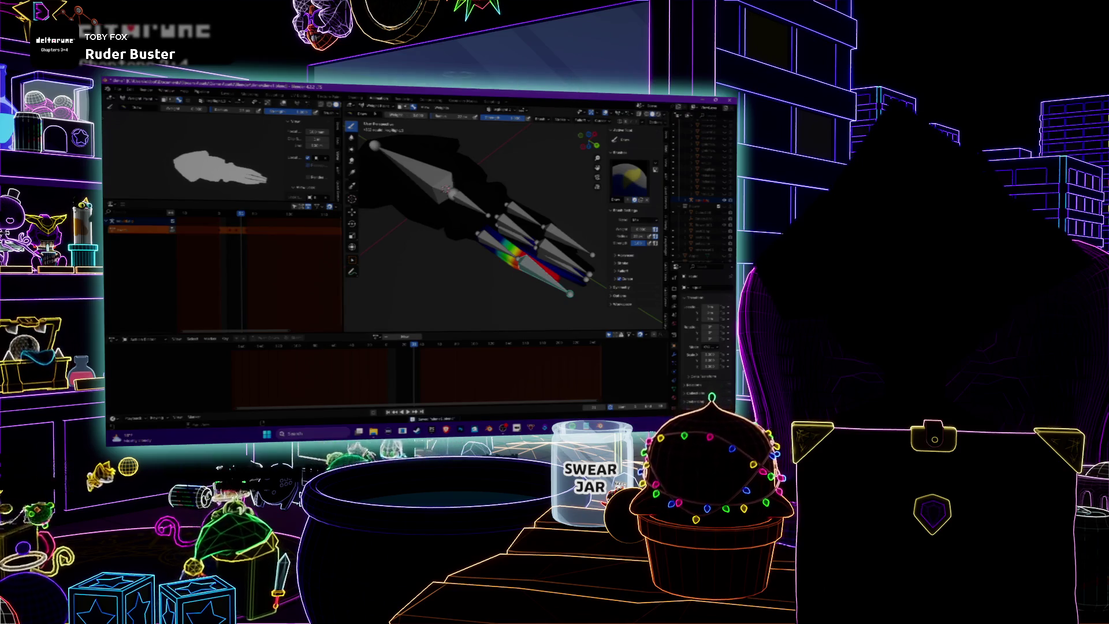
{"action": "left_click", "coordinate": [375, 113]}
{"action": "middle_click_drag", "start_coordinate": [490, 231], "coordinate": [503, 219]}
{"action": "key", "text": "space"}
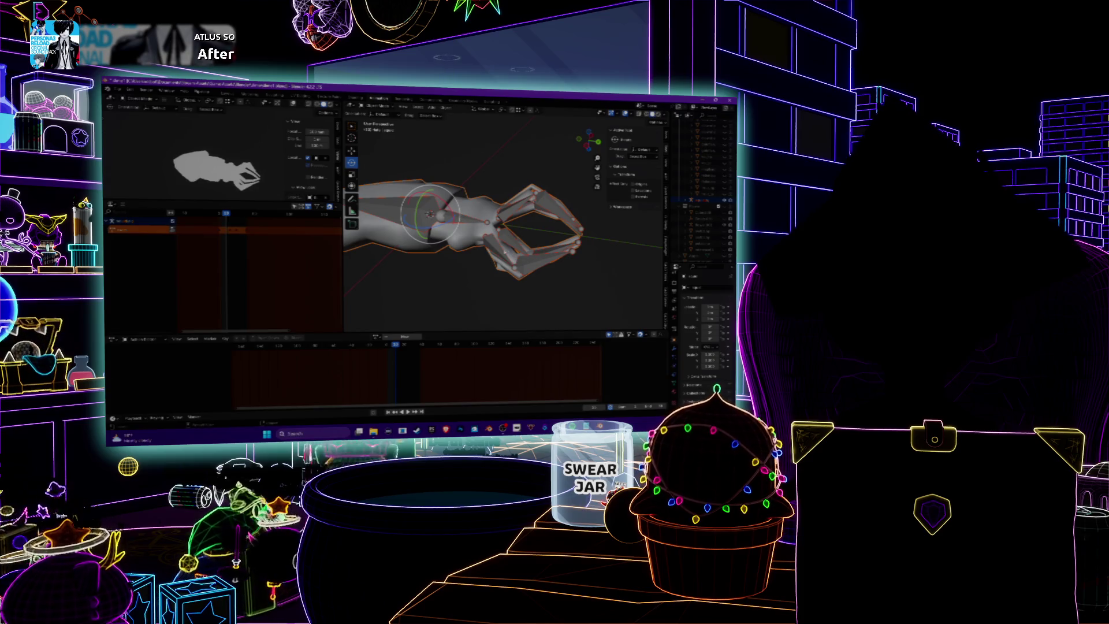
- Key the pose into a new action, hide the bones, and play the animation
{"action": "key", "text": "i"}
{"action": "left_click", "coordinate": [674, 370]}
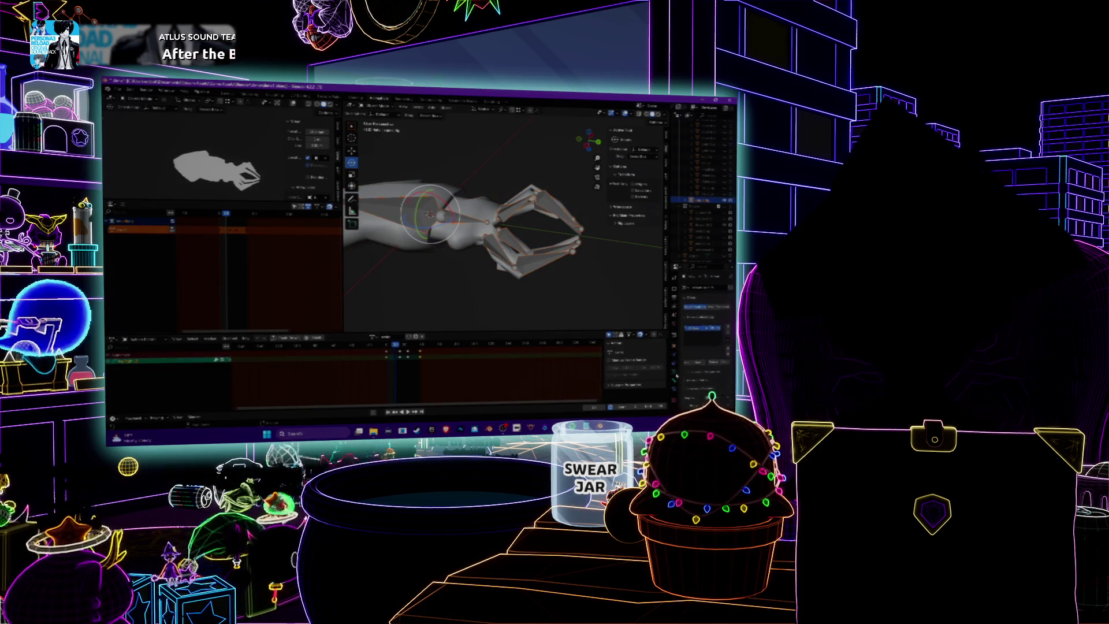
{"action": "key", "text": "h"}
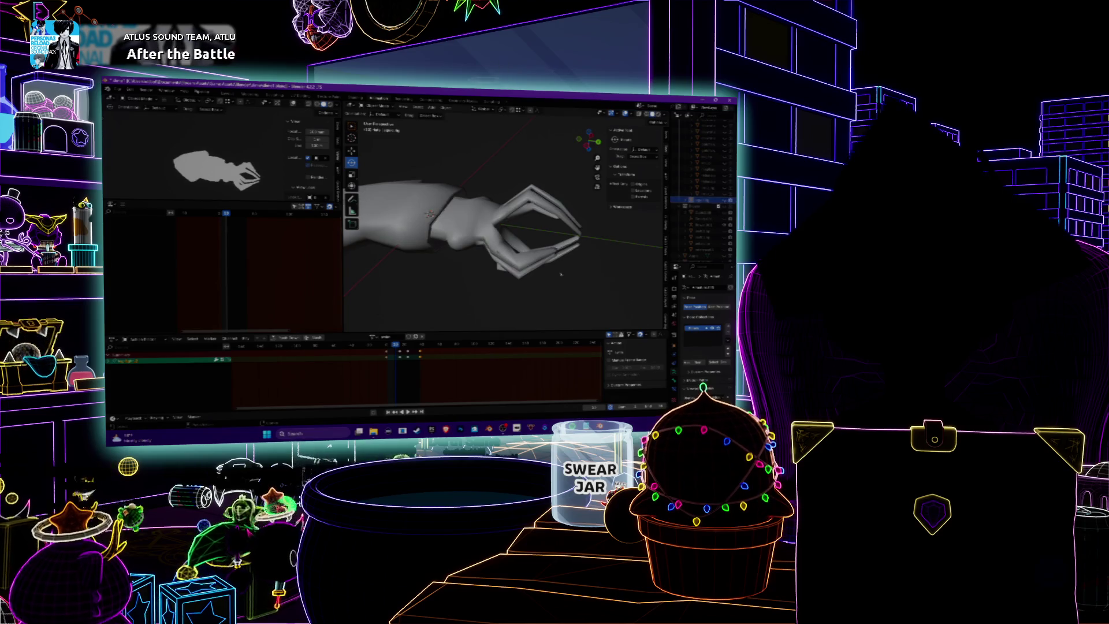
{"action": "key", "text": "space"}
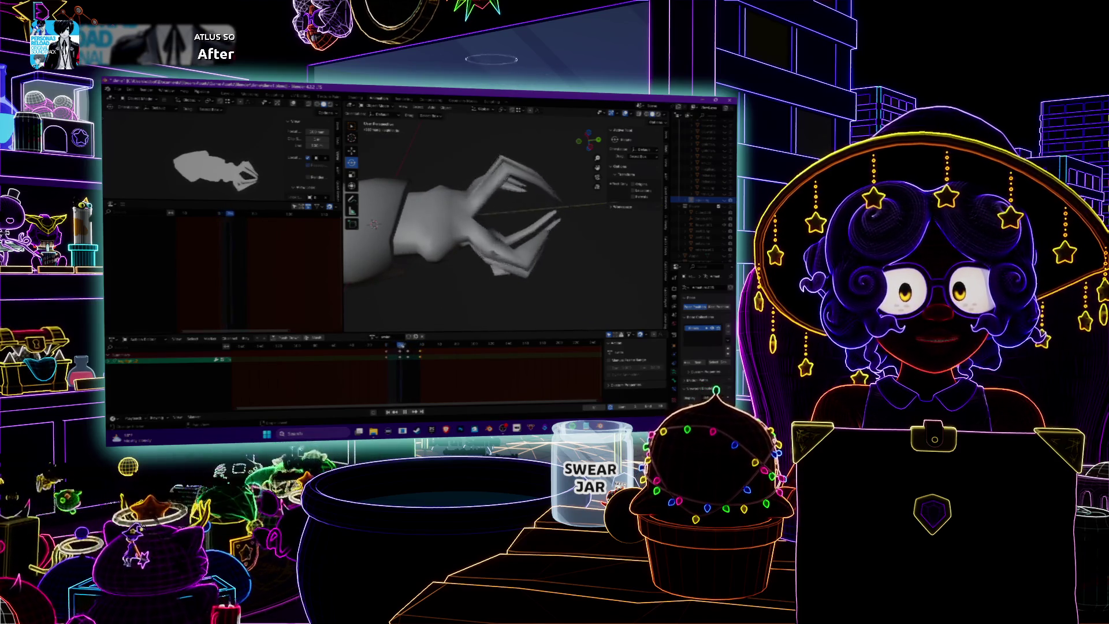
- Orbit around the animated squid mesh, then switch over to Spotify
{"action": "middle_click_drag", "start_coordinate": [418, 290], "coordinate": [595, 221]}
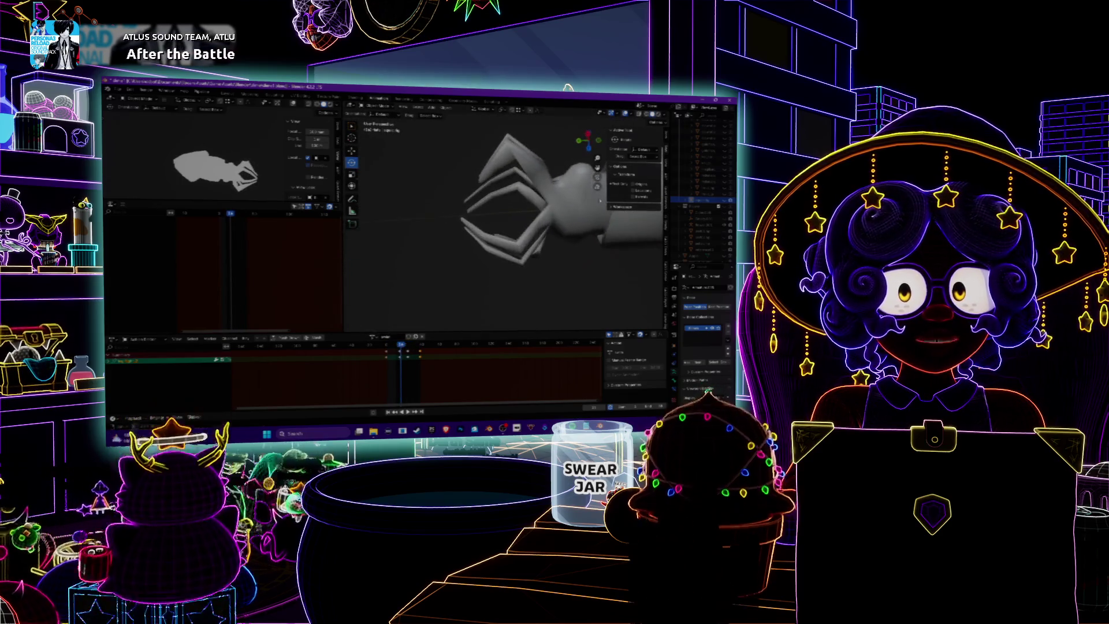
{"action": "mouse_move", "coordinate": [595, 222]}
{"action": "middle_mouse_down"}
{"action": "mouse_move", "coordinate": [391, 246]}
{"action": "mouse_move", "coordinate": [481, 290]}
{"action": "mouse_move", "coordinate": [369, 243]}
{"action": "middle_mouse_up"}
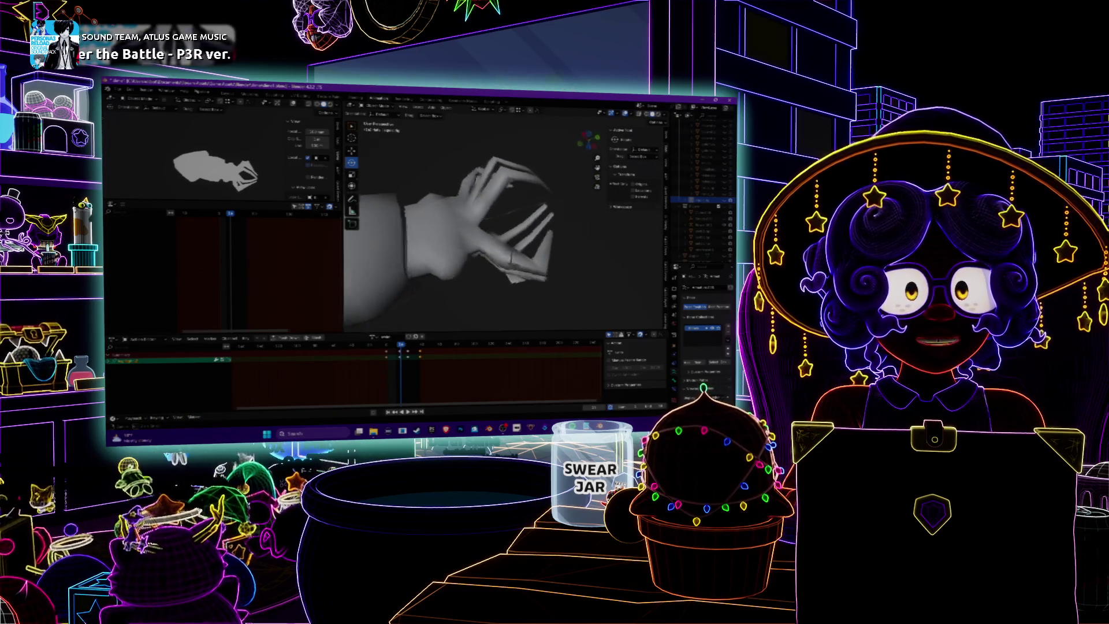
{"action": "middle_click_drag", "start_coordinate": [472, 226], "coordinate": [488, 242]}
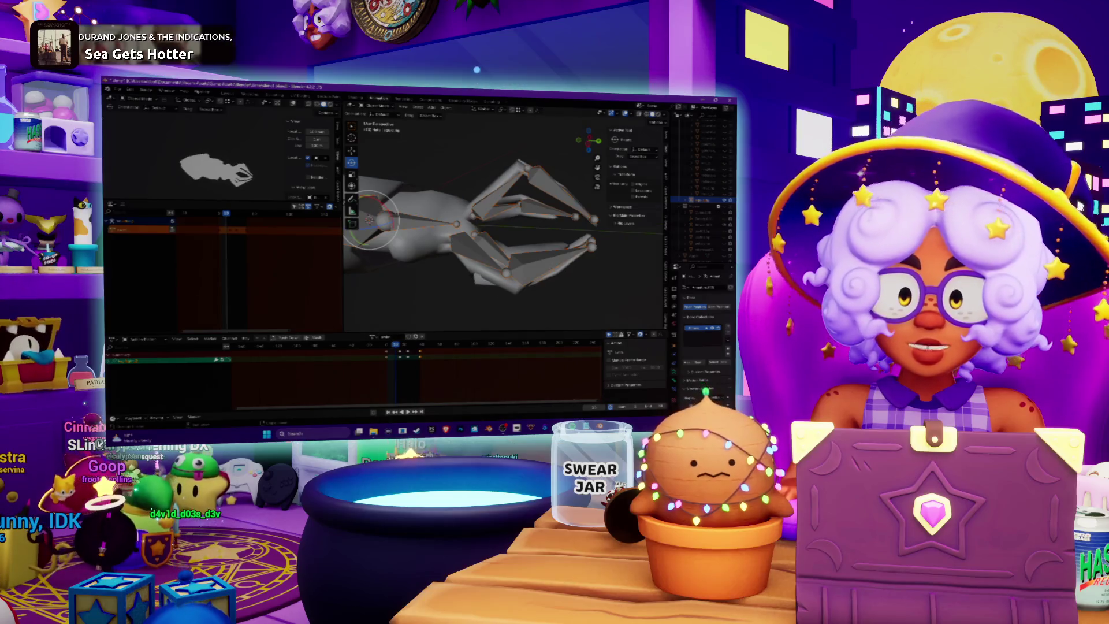
{"action": "key", "text": "alt+Tab"}
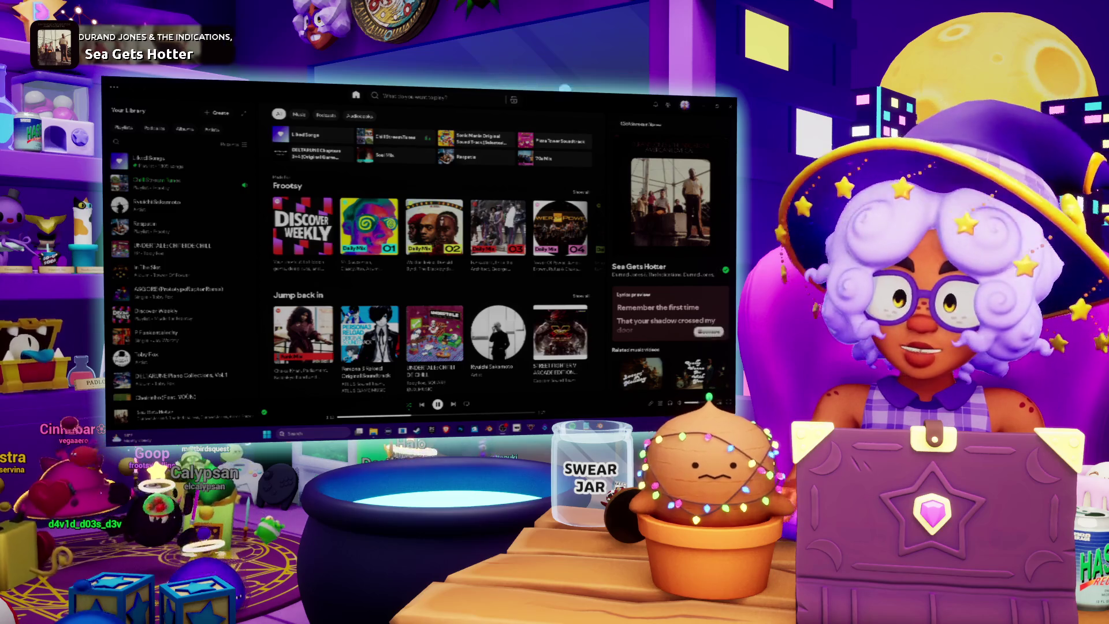
- Pause the current song, start 'Sea Gets Hotter' in Spotify, and return to Blender
{"action": "left_click", "coordinate": [438, 405]}
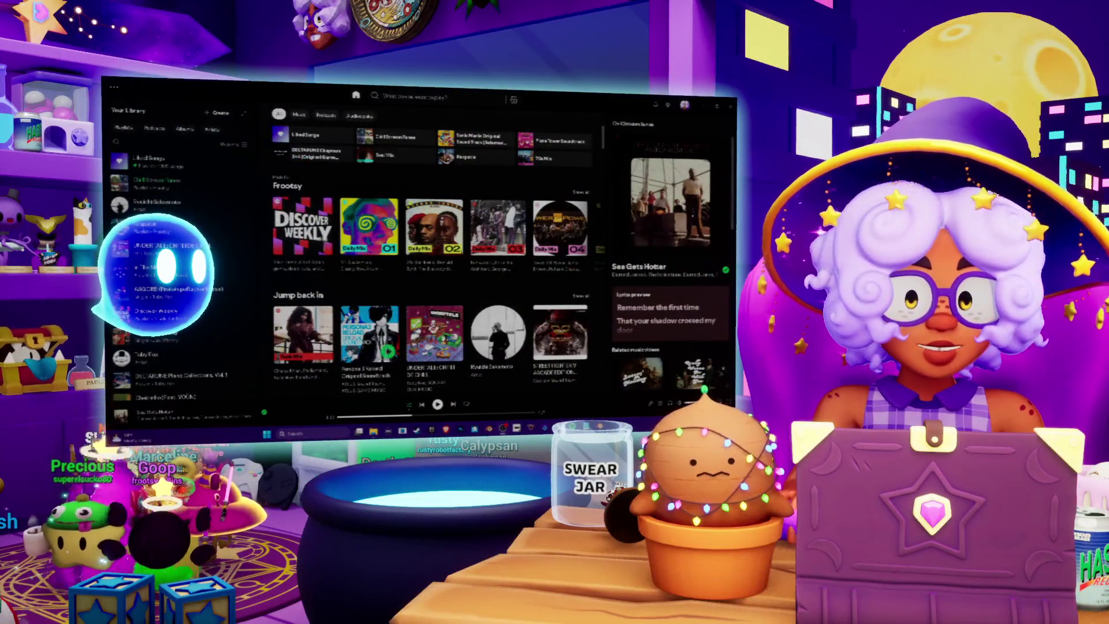
{"action": "left_click", "coordinate": [437, 404]}
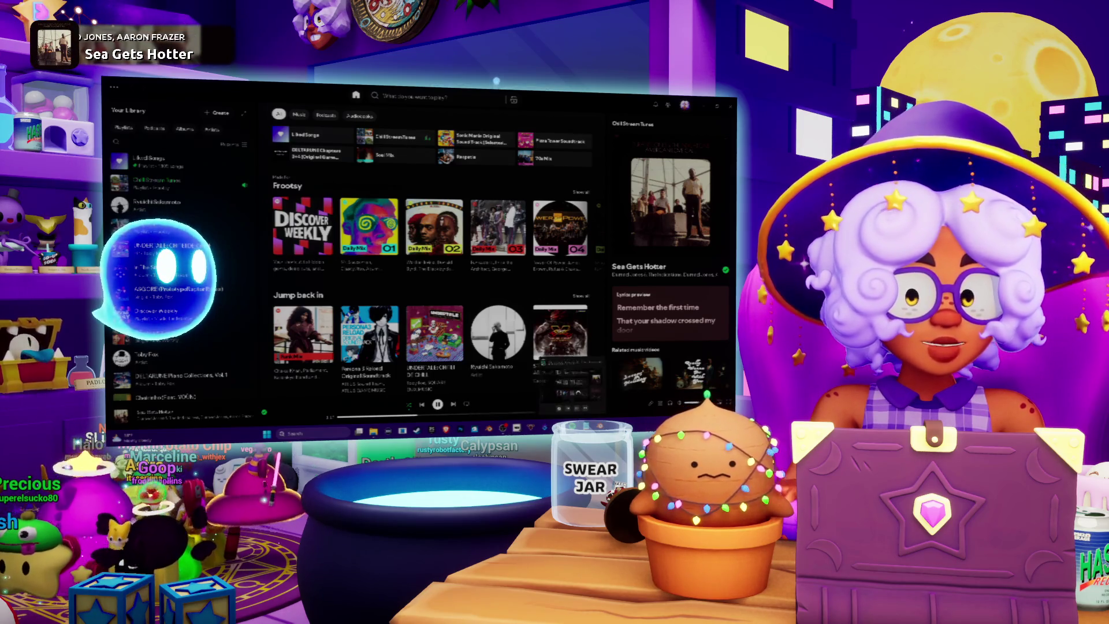
{"action": "left_click", "coordinate": [571, 384]}
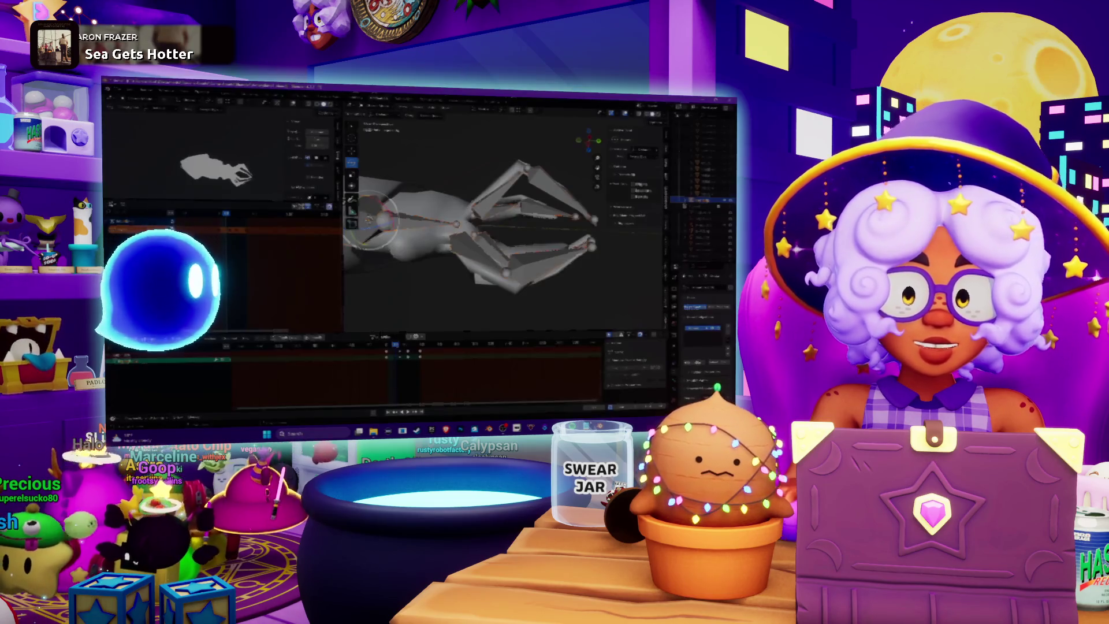
- Play the tentacle animation, scrub back to the extended pose, and frame a side view of the rig
{"action": "key", "text": "Left"}
{"action": "key", "text": "Left"}
{"action": "key", "text": "Left"}
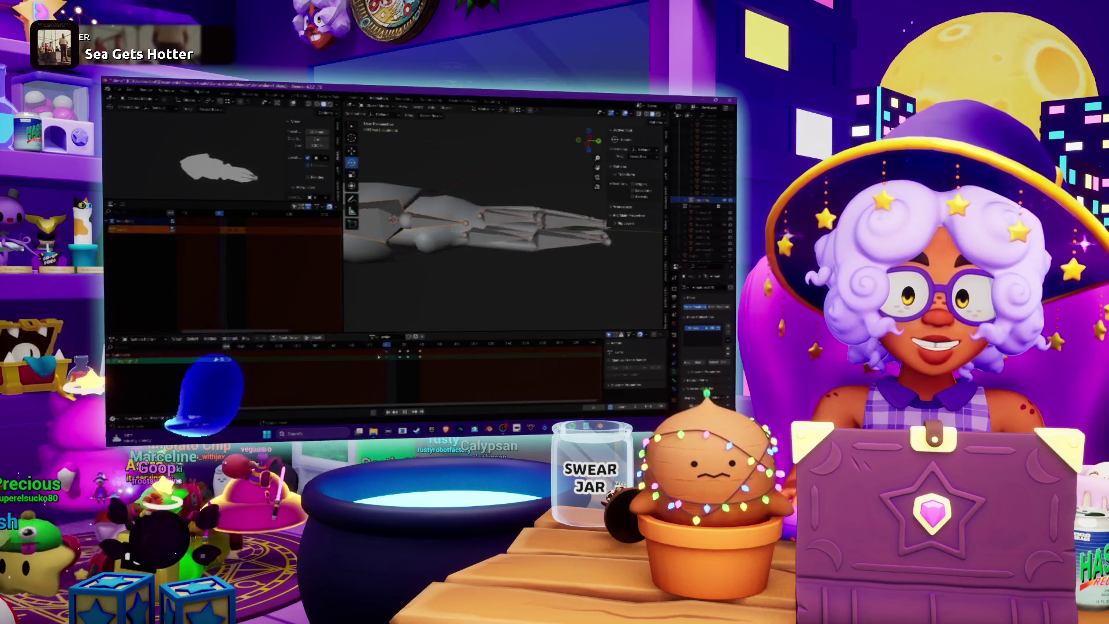
{"action": "key", "text": "space"}
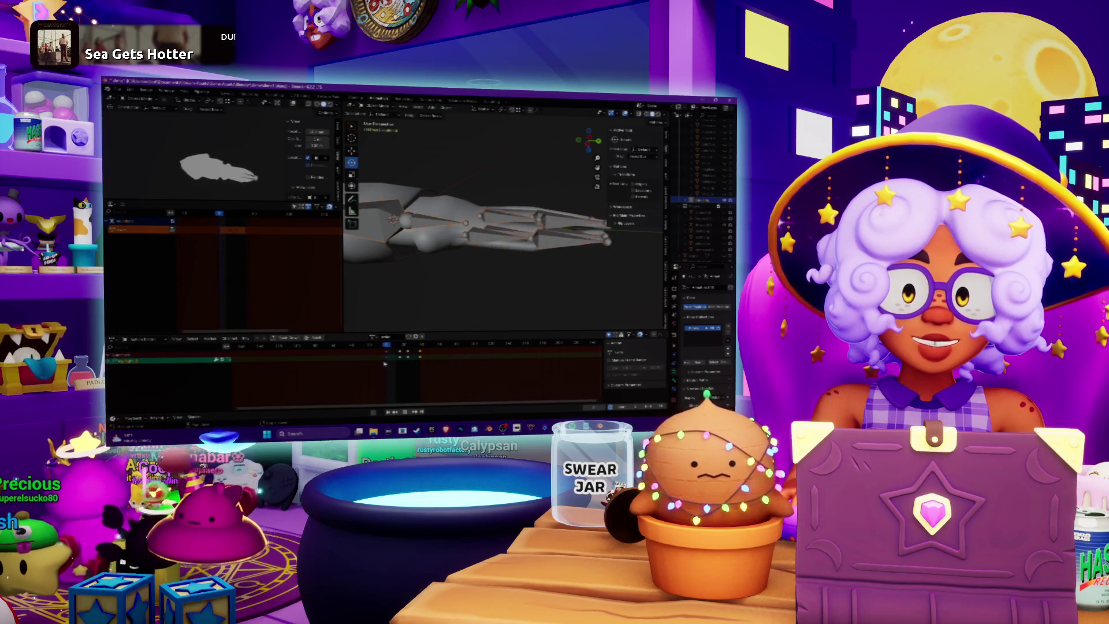
{"action": "left_click_drag", "start_coordinate": [395, 363], "coordinate": [389, 365]}
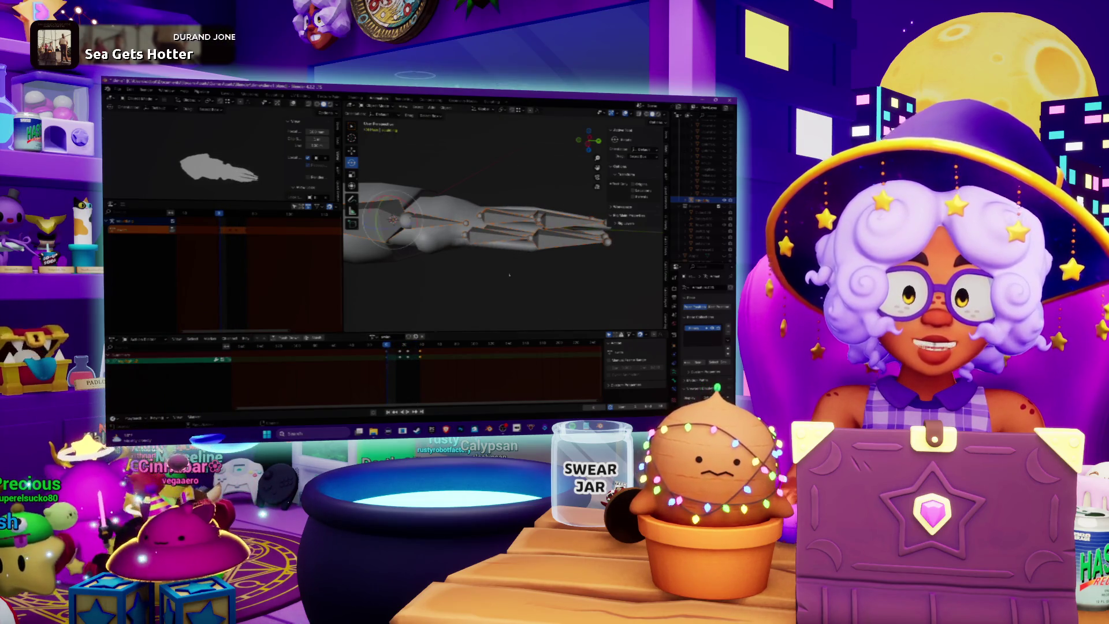
{"action": "middle_click_drag", "start_coordinate": [527, 263], "coordinate": [462, 318], "text": "shift"}
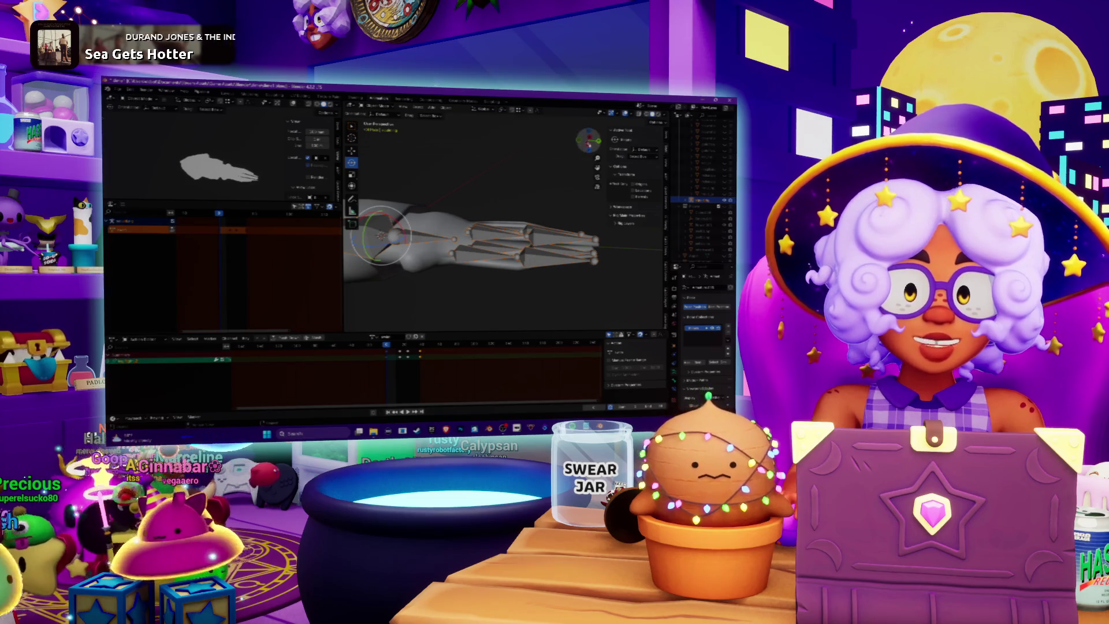
{"action": "key", "text": "KP_3"}
{"action": "key", "text": "KP_Decimal"}
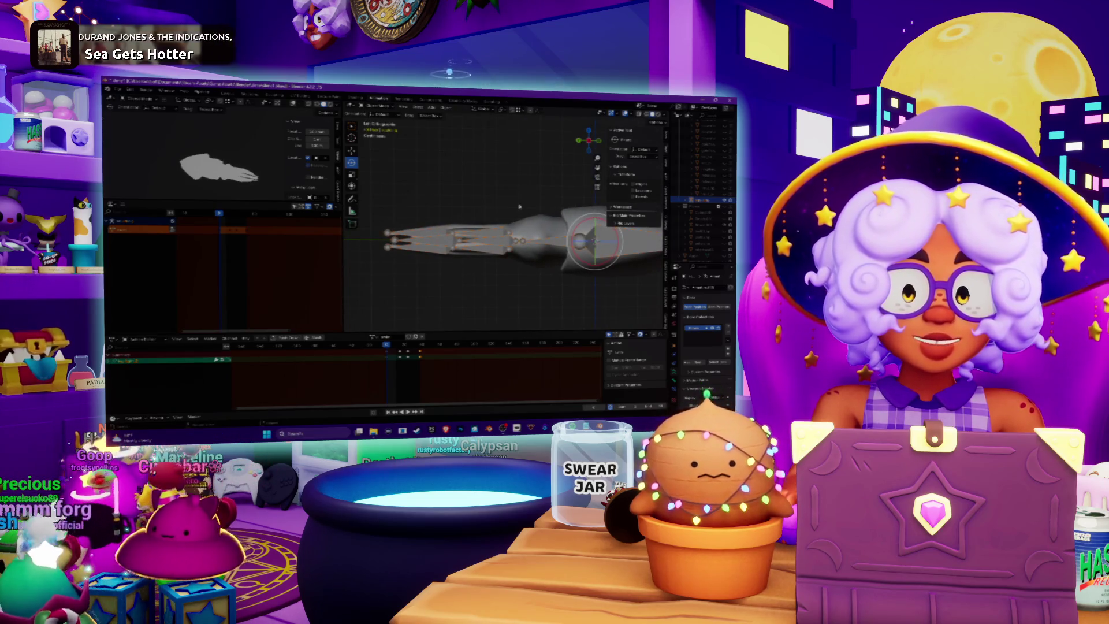
{"action": "middle_click_drag", "start_coordinate": [472, 197], "coordinate": [551, 228]}
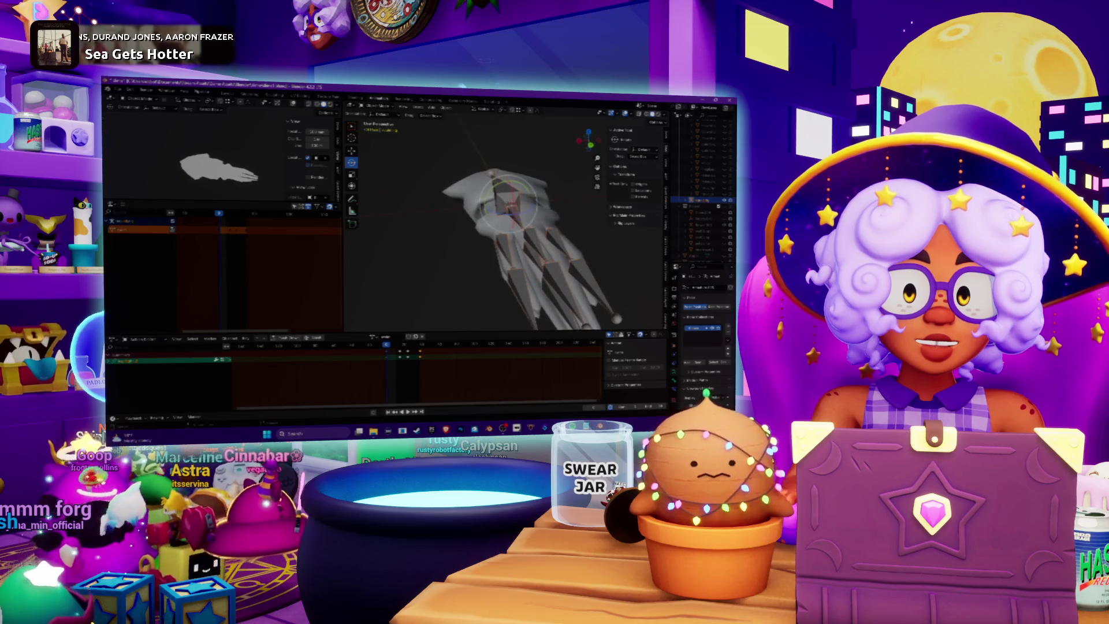
{"action": "middle_click_drag", "start_coordinate": [471, 199], "coordinate": [469, 212]}
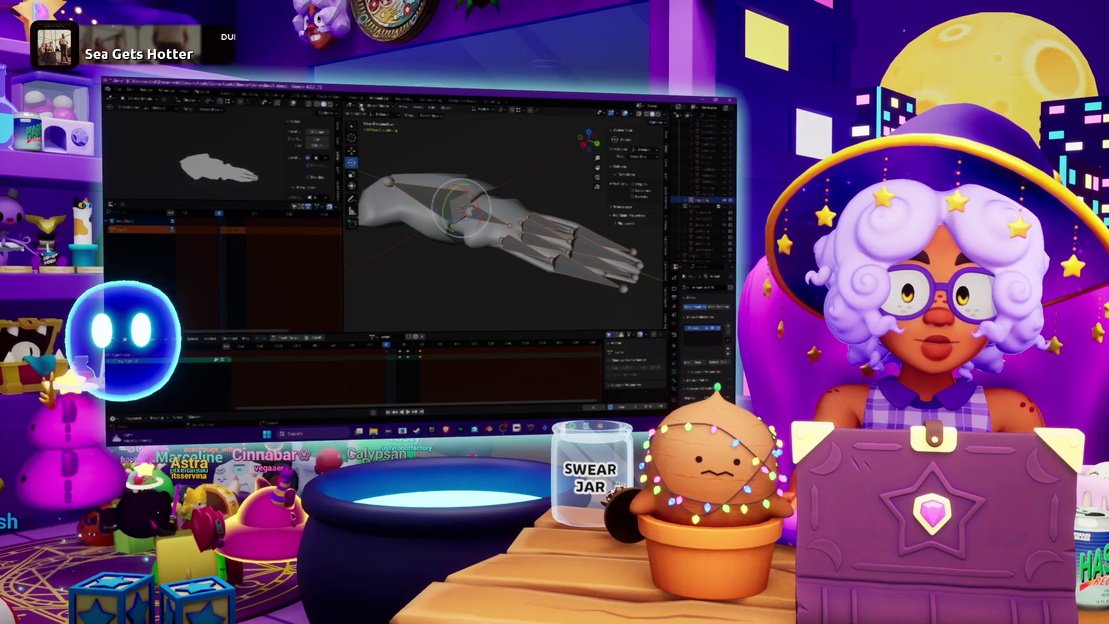
- Switch from the Animation workspace to the Layout workspace
{"action": "left_click", "coordinate": [375, 106]}
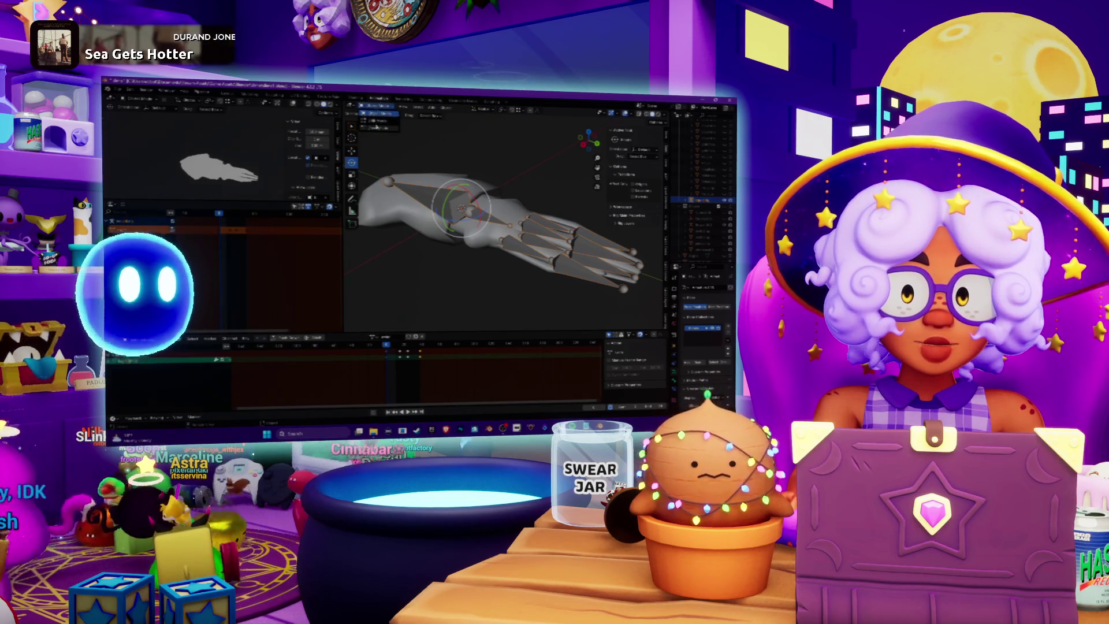
{"action": "left_click", "coordinate": [355, 106]}
{"action": "key", "text": "Escape"}
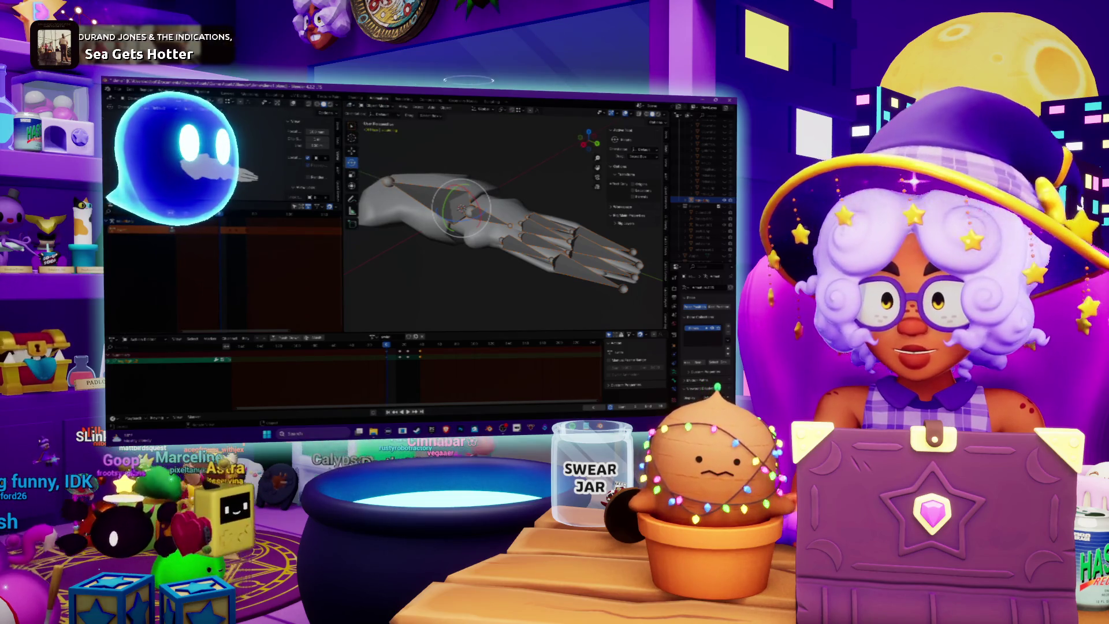
{"action": "left_click", "coordinate": [226, 93]}
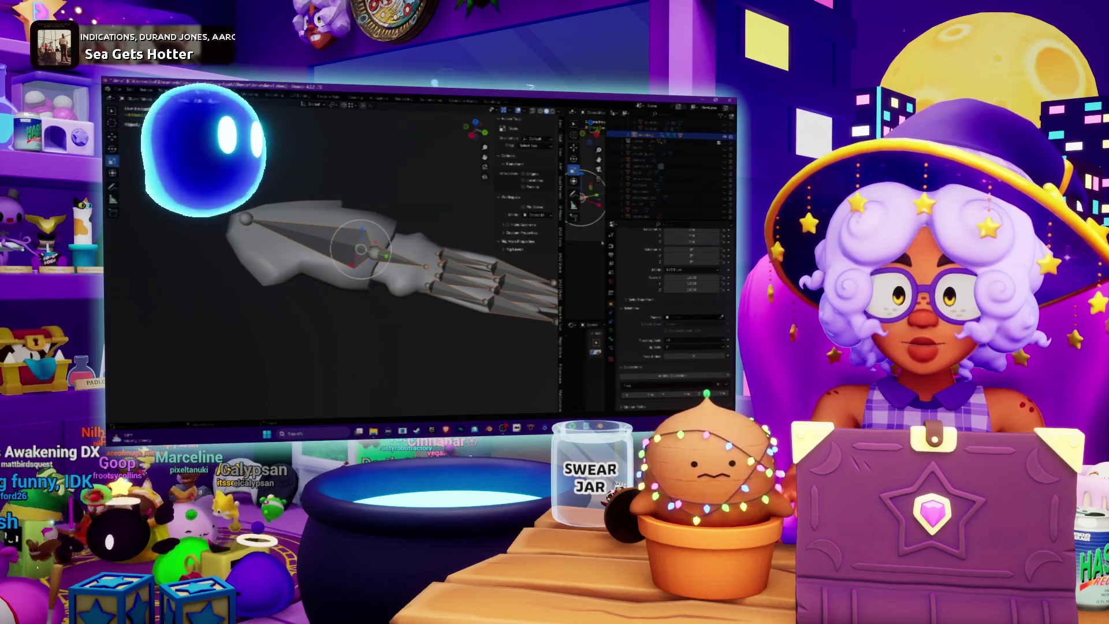
- Reselect the whole armature and enter Weight Paint mode with Ctrl+Tab
{"action": "key", "text": "alt+a"}
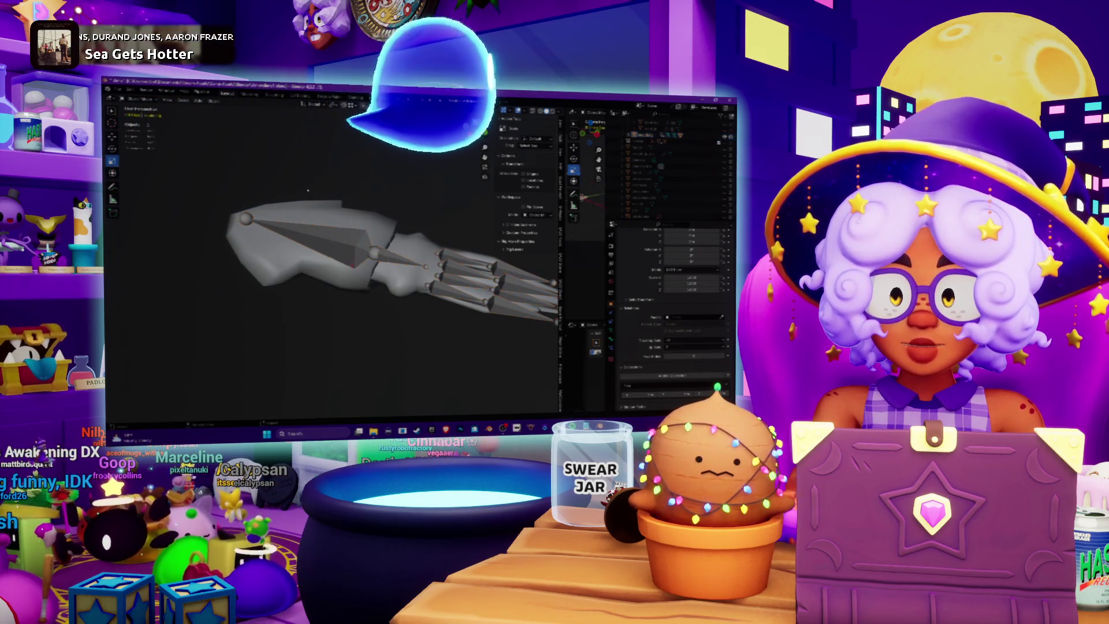
{"action": "key", "text": "a"}
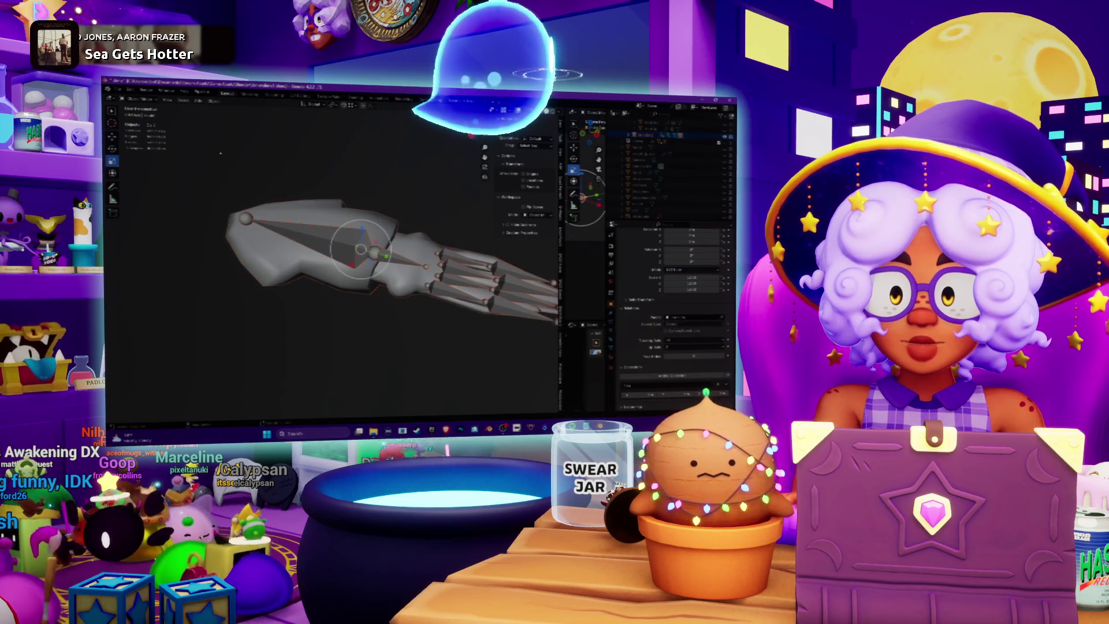
{"action": "key", "text": "ctrl+Tab"}
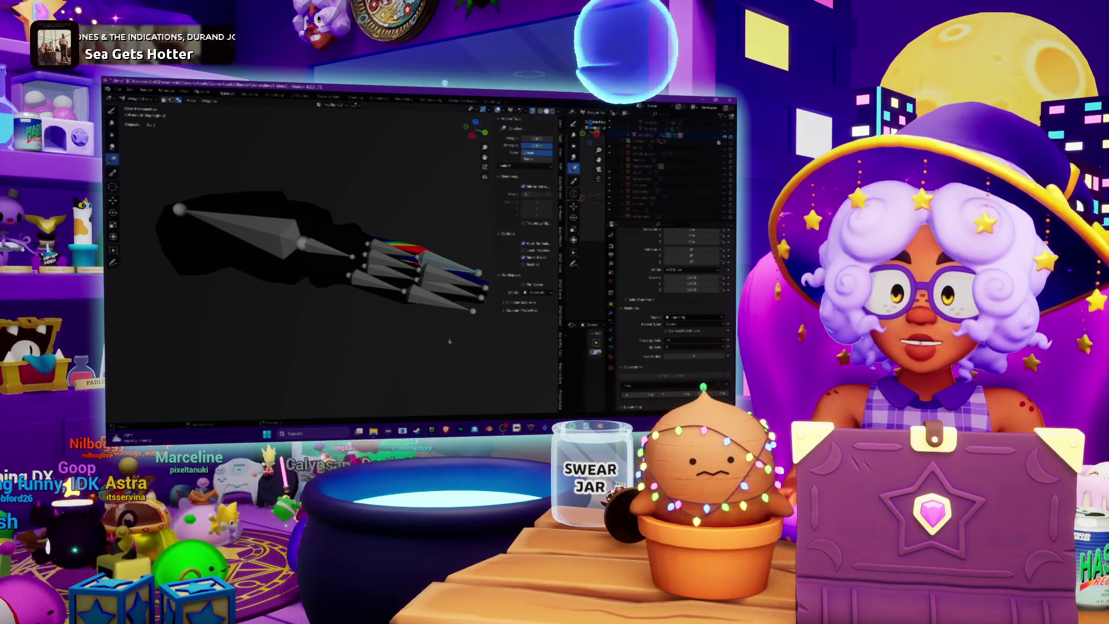
- Select a lower finger bone and lay a linear weight gradient along that finger
{"action": "left_click", "coordinate": [427, 272], "text": "ctrl"}
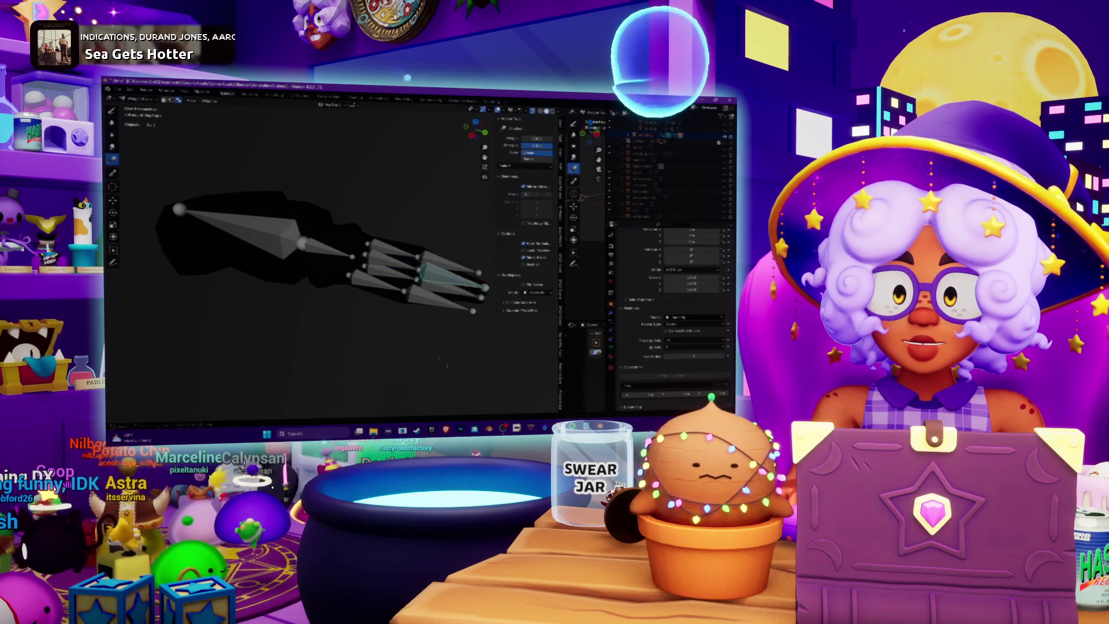
{"action": "left_click", "coordinate": [439, 290], "text": "ctrl"}
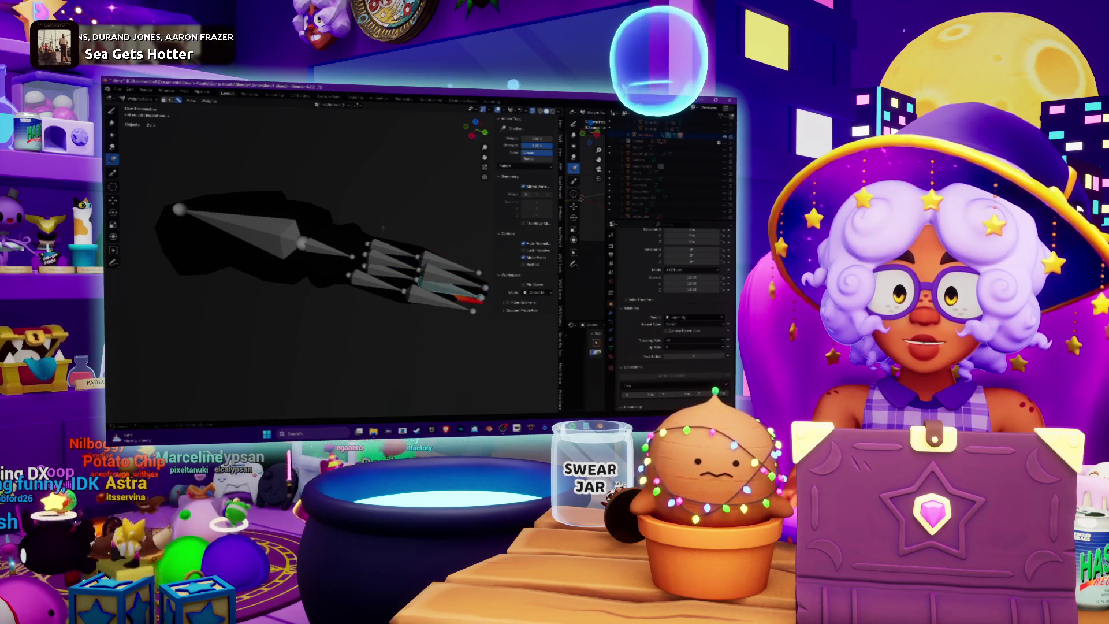
{"action": "left_click", "coordinate": [458, 330]}
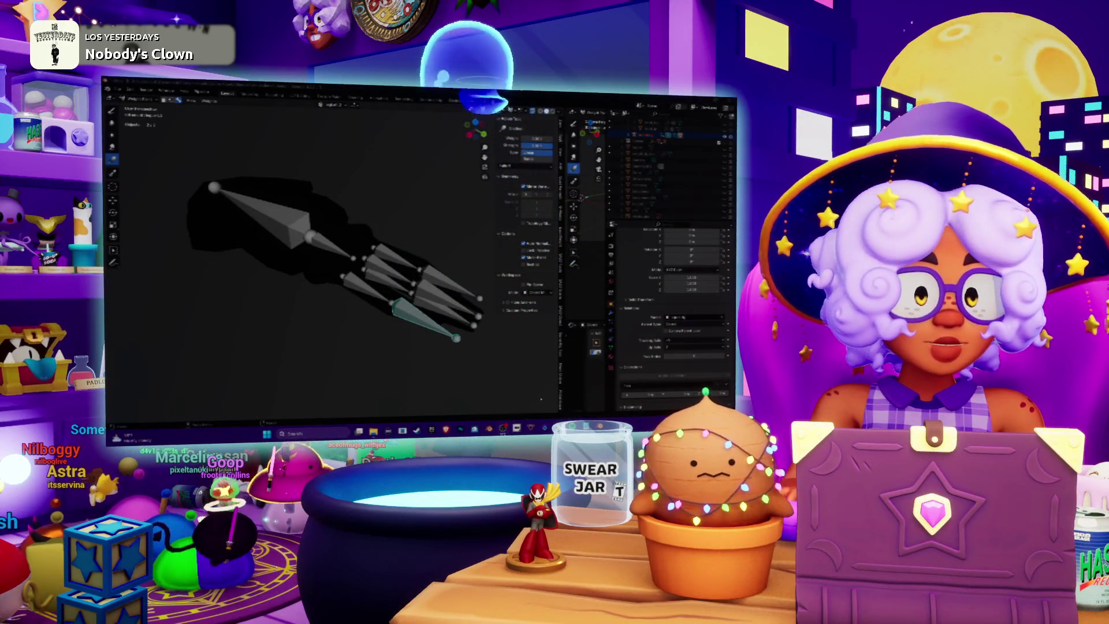
{"action": "middle_click_drag", "start_coordinate": [323, 260], "coordinate": [358, 243]}
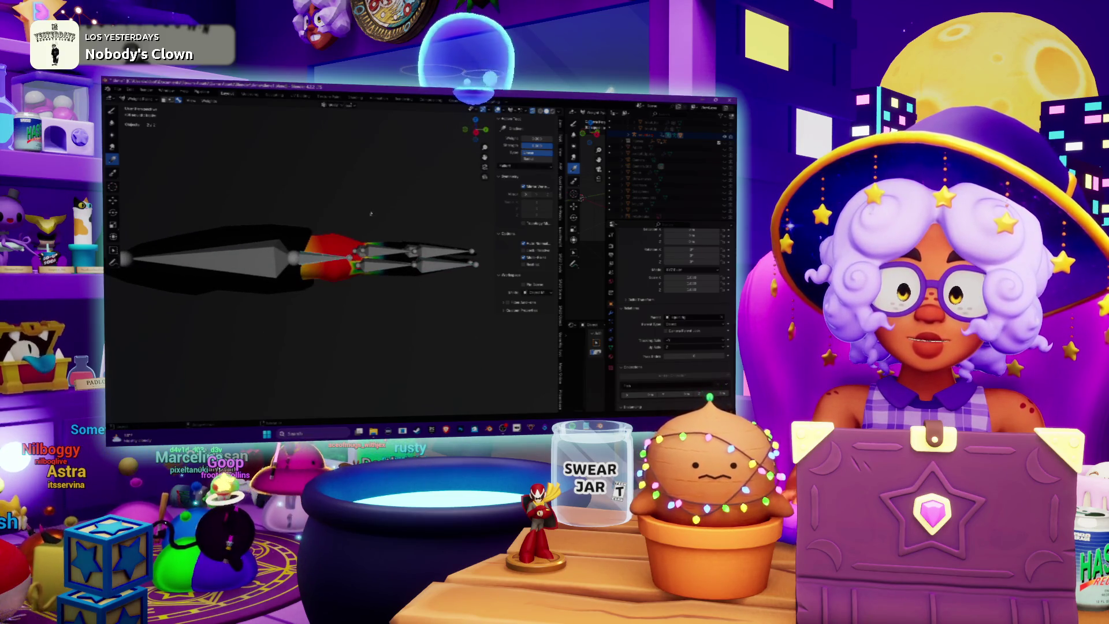
{"action": "middle_click_drag", "start_coordinate": [370, 213], "coordinate": [347, 237]}
{"action": "left_click", "coordinate": [323, 254], "text": "ctrl"}
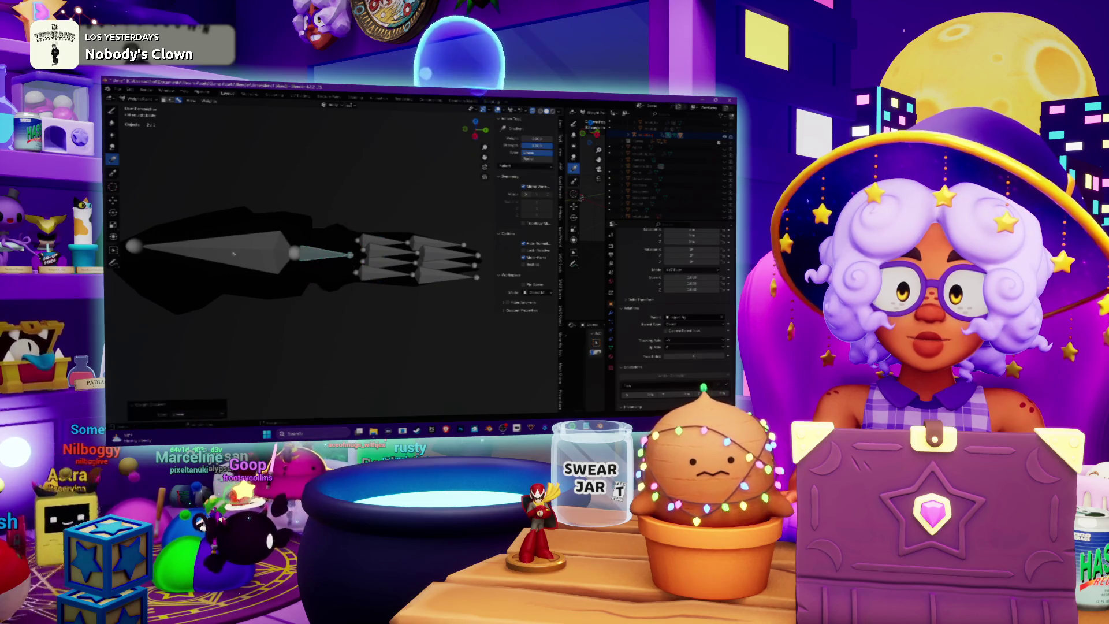
{"action": "left_click", "coordinate": [233, 252], "text": "ctrl"}
{"action": "mouse_move", "coordinate": [233, 253]}
{"action": "middle_mouse_down"}
{"action": "mouse_move", "coordinate": [396, 237]}
{"action": "mouse_move", "coordinate": [385, 272]}
{"action": "mouse_move", "coordinate": [365, 263]}
{"action": "mouse_move", "coordinate": [398, 280]}
{"action": "middle_mouse_up"}
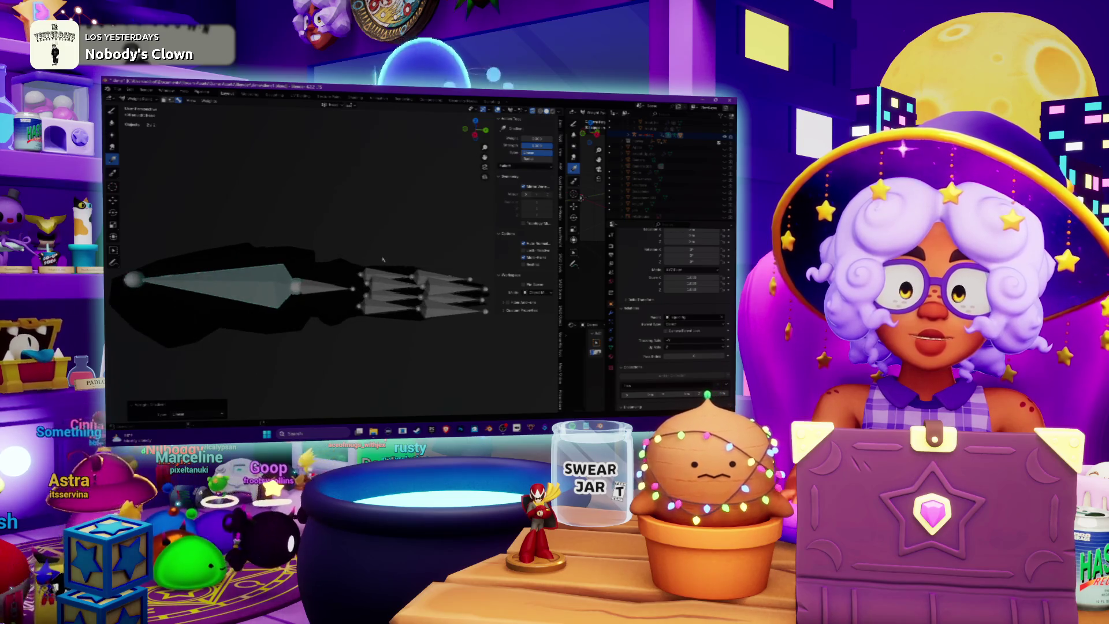
{"action": "key", "text": "KP_1"}
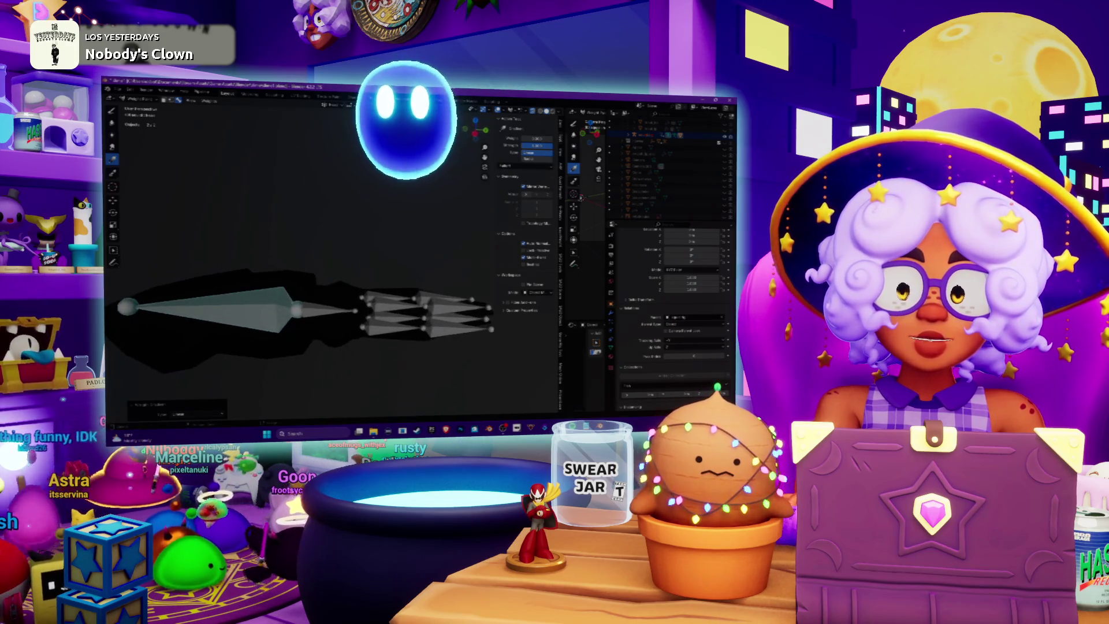
{"action": "mouse_move", "coordinate": [198, 144]}
{"action": "middle_mouse_down"}
{"action": "mouse_move", "coordinate": [290, 199]}
{"action": "mouse_move", "coordinate": [350, 194]}
{"action": "middle_mouse_up"}
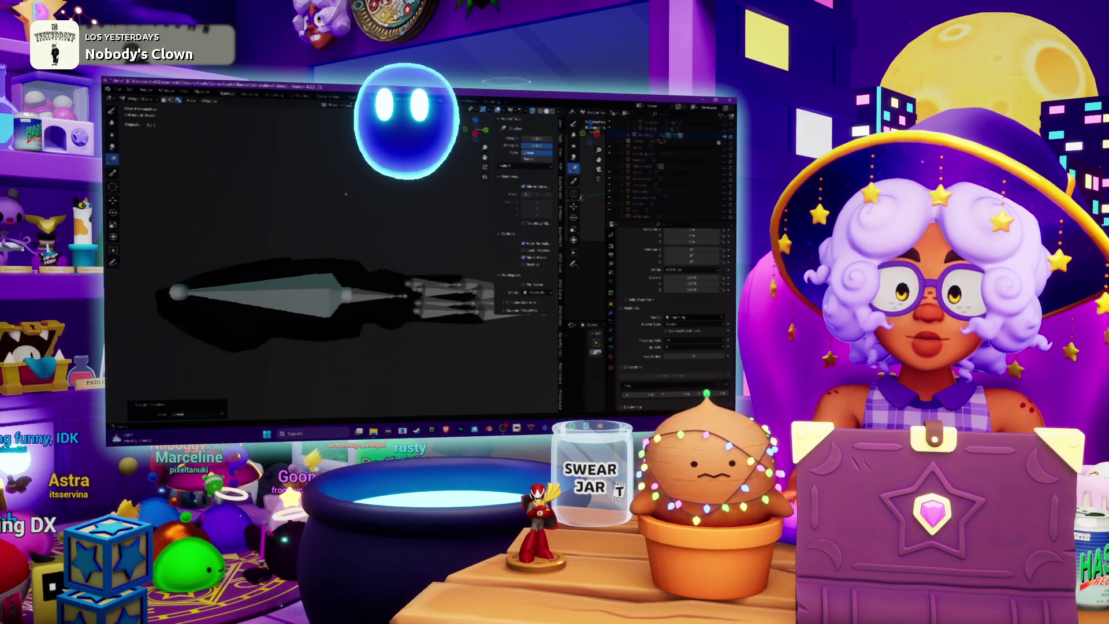
{"action": "middle_click_drag", "start_coordinate": [416, 210], "coordinate": [379, 203], "text": "shift"}
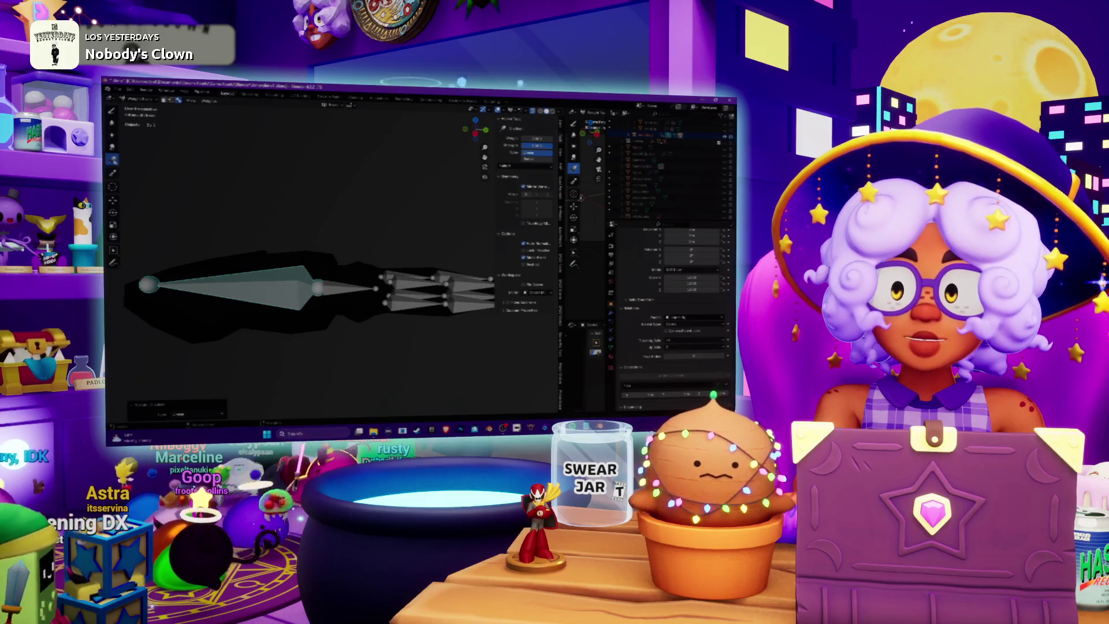
{"action": "middle_click_drag", "start_coordinate": [331, 234], "coordinate": [407, 270]}
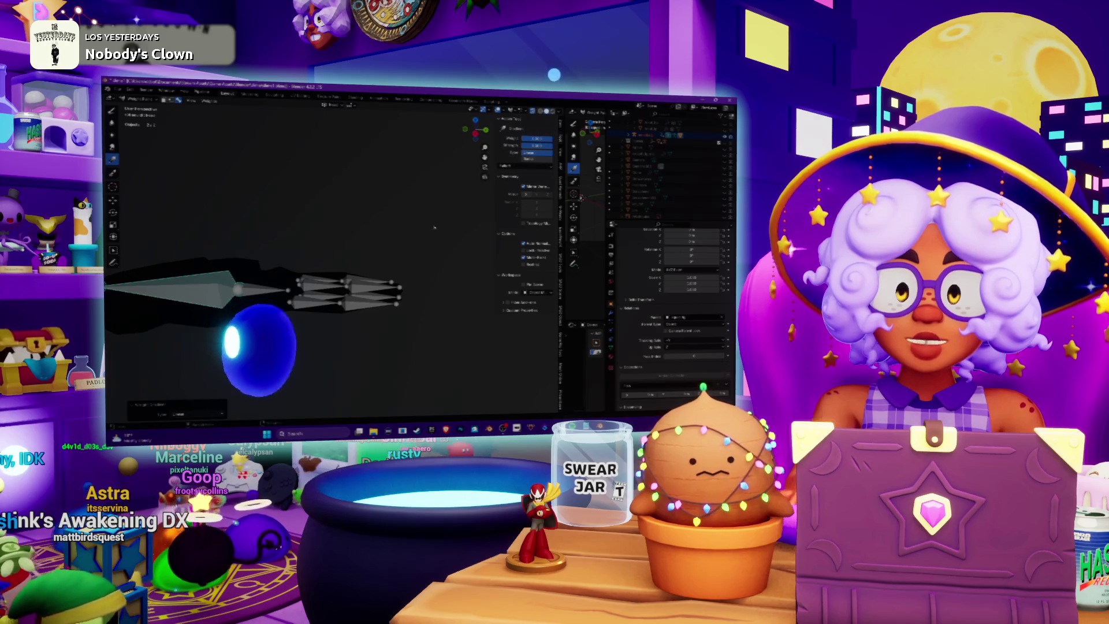
{"action": "left_click", "coordinate": [247, 320], "text": "ctrl"}
{"action": "mouse_move", "coordinate": [312, 228]}
{"action": "middle_mouse_down", "text": "shift"}
{"action": "mouse_move", "coordinate": [362, 208]}
{"action": "mouse_move", "coordinate": [293, 236]}
{"action": "middle_mouse_up", "text": "shift"}
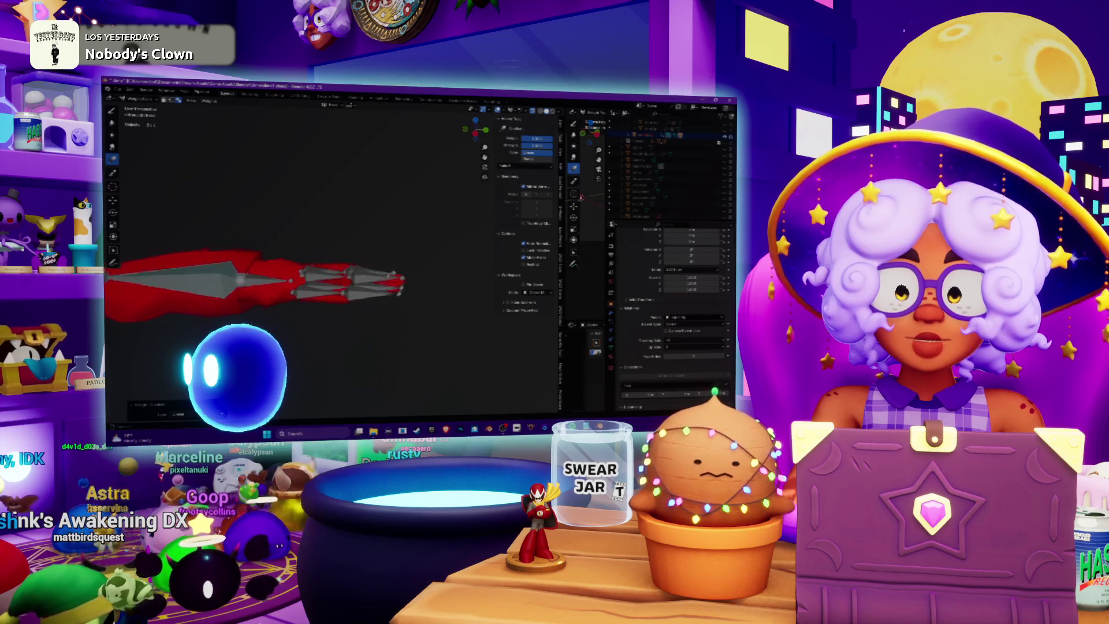
{"action": "left_click", "coordinate": [265, 286], "text": "ctrl"}
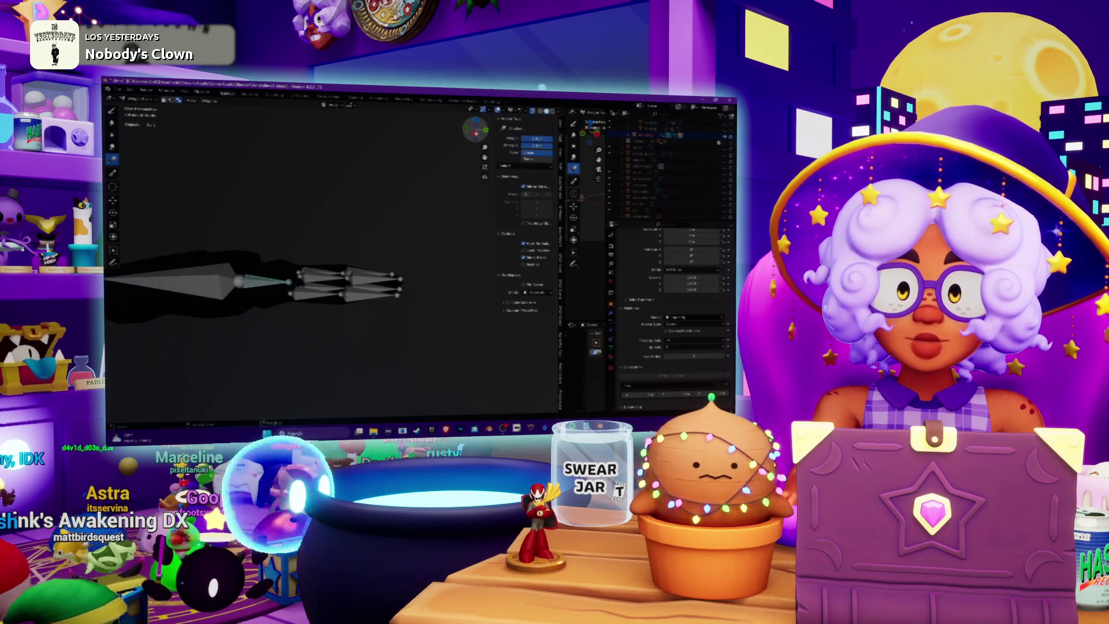
- From a flat side view, undo and redo to compare the weighted and unweighted mesh
{"action": "left_click", "coordinate": [475, 132]}
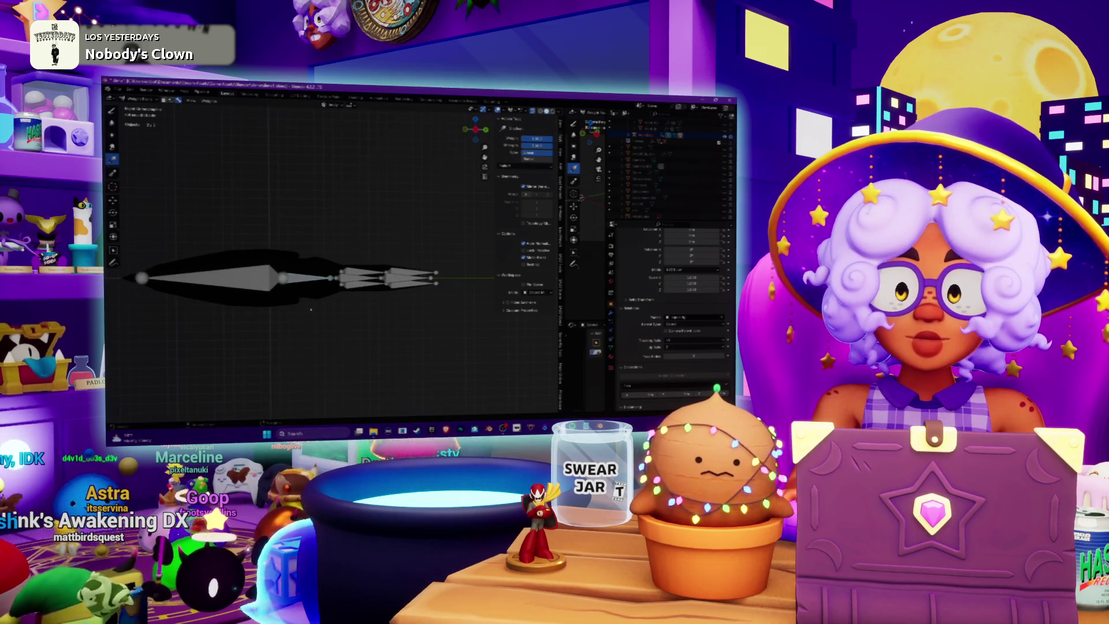
{"action": "key", "text": "ctrl+z"}
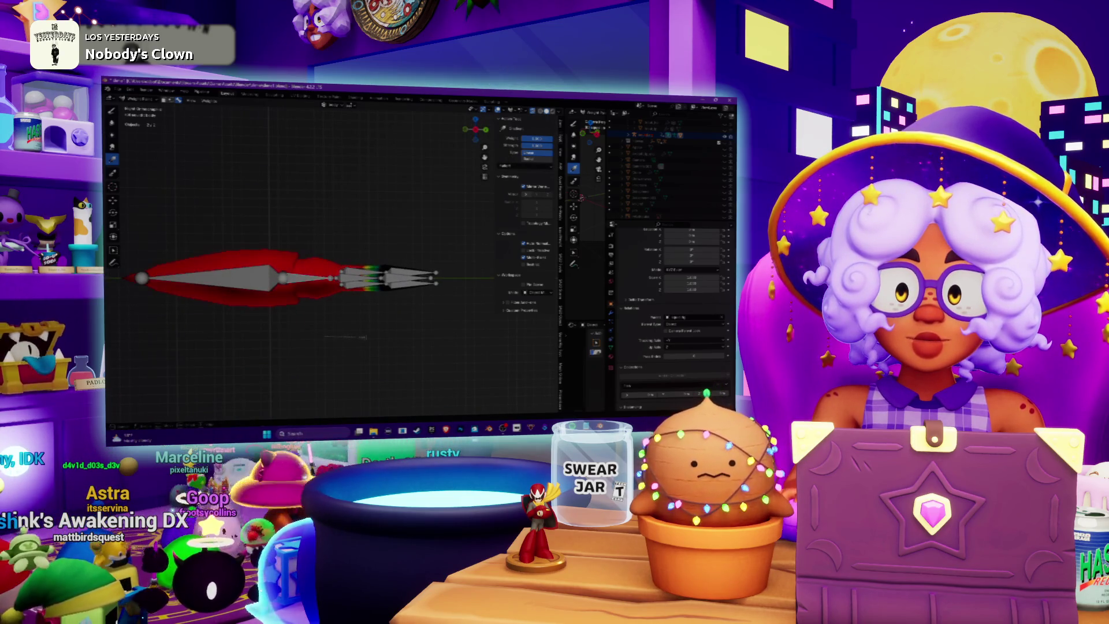
{"action": "key", "text": "ctrl+shift+z"}
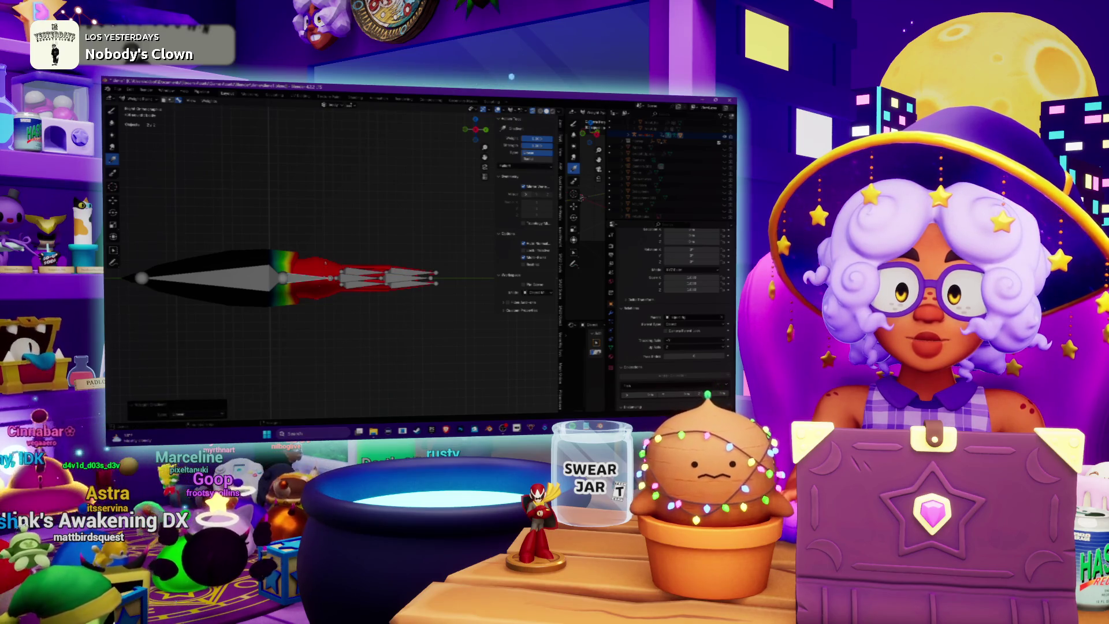
{"action": "key", "text": "ctrl+shift+z"}
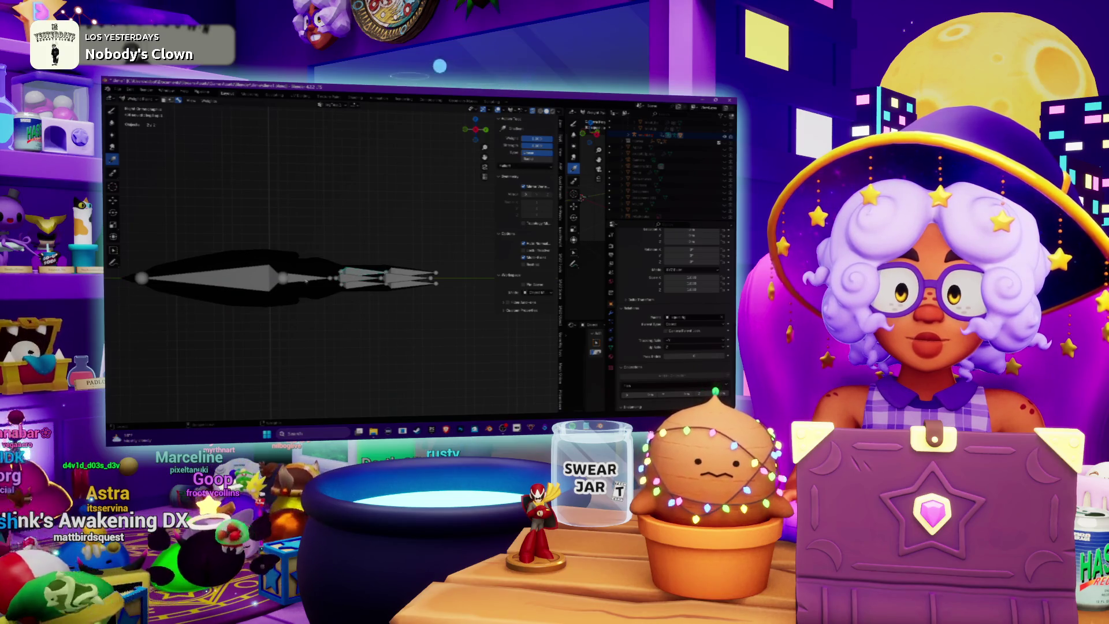
{"action": "key", "text": "ctrl+z"}
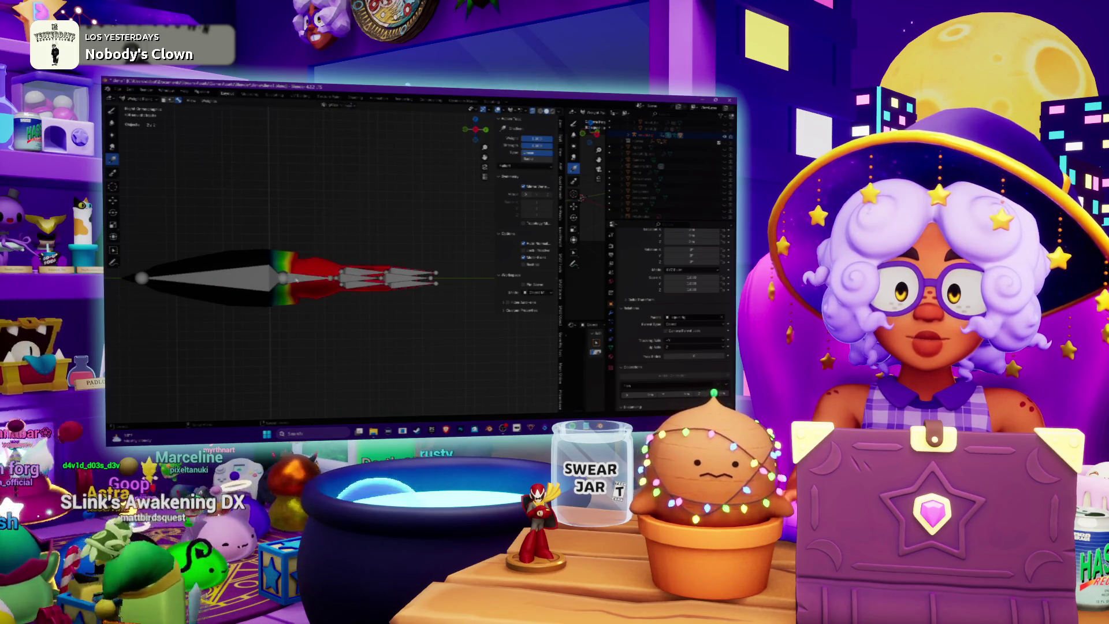
{"action": "key", "text": "ctrl+shift+z"}
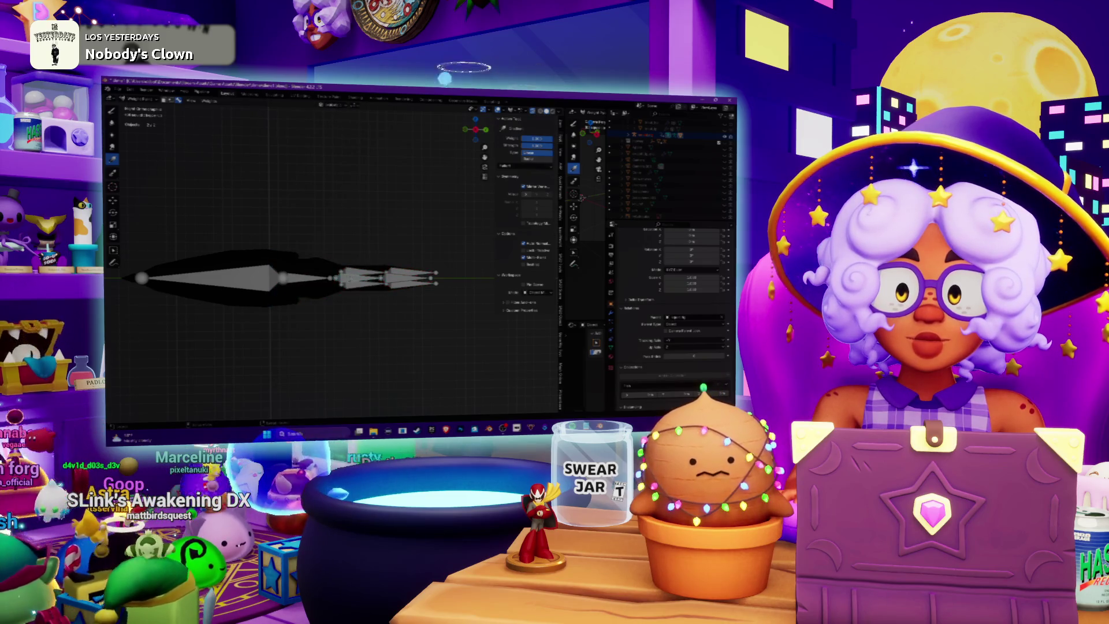
{"action": "scroll", "coordinate": [399, 230], "scroll_direction": "up", "scroll_amount": 2, "text": "shift"}
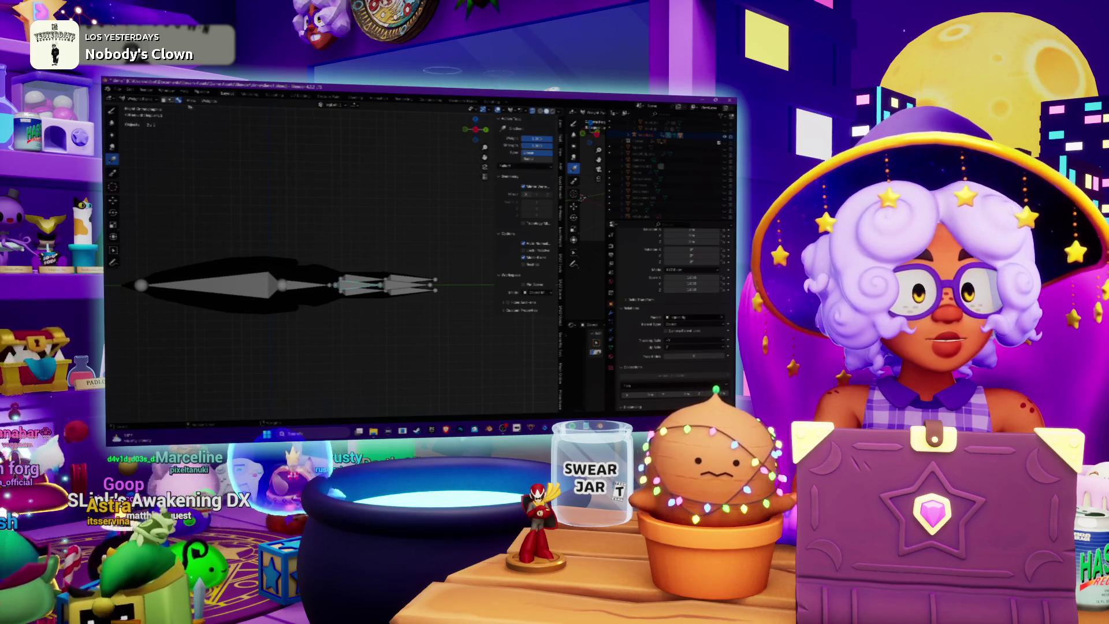
- Switch the hand mesh from Weight Paint to Object Mode
{"action": "left_click", "coordinate": [135, 99]}
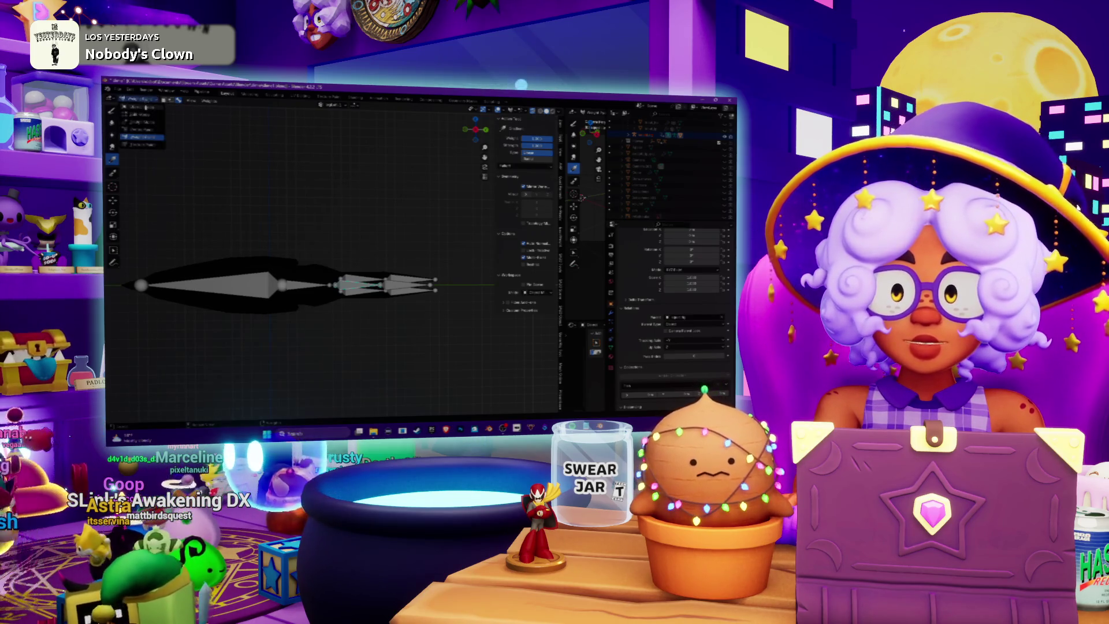
{"action": "left_click", "coordinate": [138, 133]}
{"action": "mouse_move", "coordinate": [354, 219]}
{"action": "middle_mouse_down"}
{"action": "mouse_move", "coordinate": [361, 278]}
{"action": "mouse_move", "coordinate": [348, 264]}
{"action": "middle_mouse_up"}
- Put the hand mesh into Edit Mode and select a single face on one finger
{"action": "scroll", "coordinate": [357, 242], "scroll_direction": "up", "scroll_amount": 3}
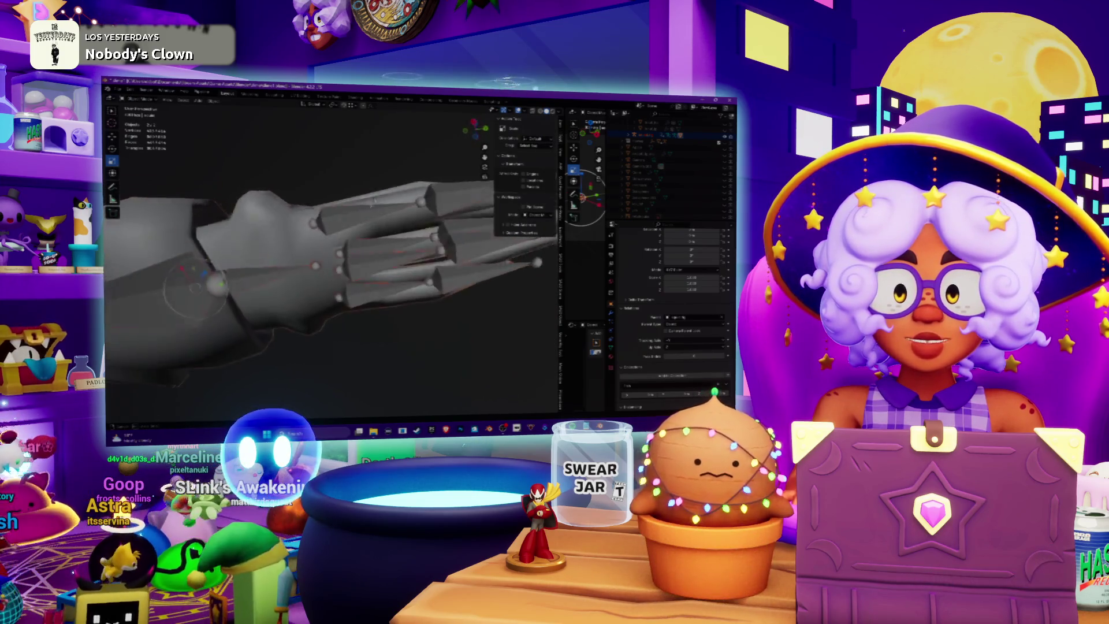
{"action": "scroll", "coordinate": [332, 271], "scroll_direction": "down", "scroll_amount": 3}
{"action": "middle_click_drag", "start_coordinate": [332, 271], "coordinate": [329, 230]}
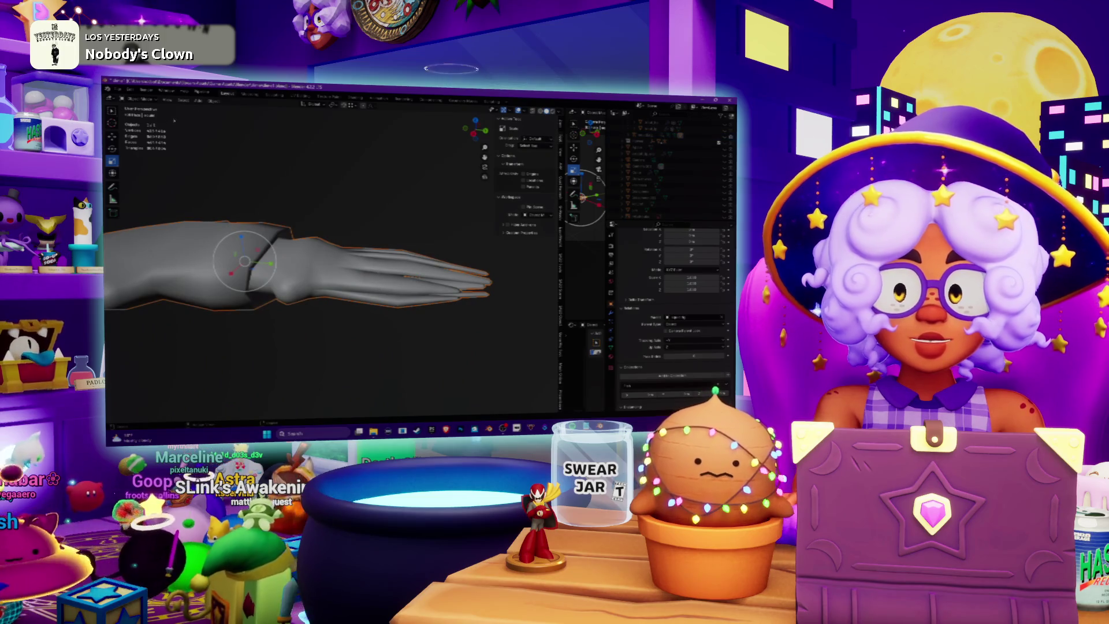
{"action": "left_click", "coordinate": [139, 99]}
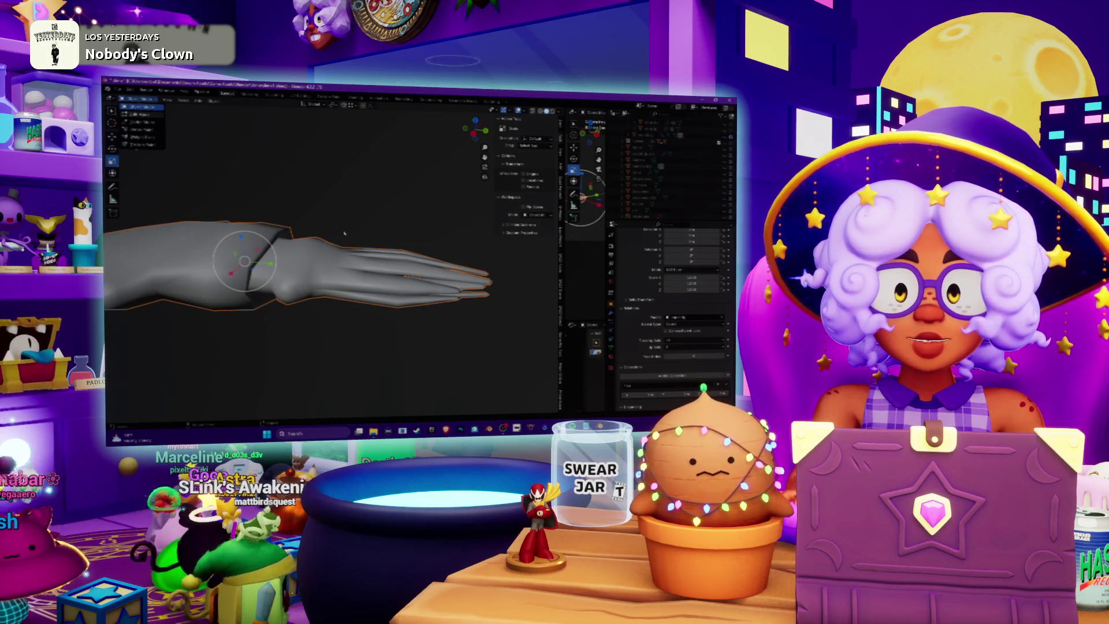
{"action": "left_click", "coordinate": [139, 114]}
{"action": "scroll", "coordinate": [344, 232], "scroll_direction": "up", "scroll_amount": 3}
{"action": "mouse_move", "coordinate": [344, 233]}
{"action": "middle_mouse_down"}
{"action": "mouse_move", "coordinate": [360, 266]}
{"action": "mouse_move", "coordinate": [347, 254]}
{"action": "middle_mouse_up"}
{"action": "left_click", "coordinate": [355, 271]}
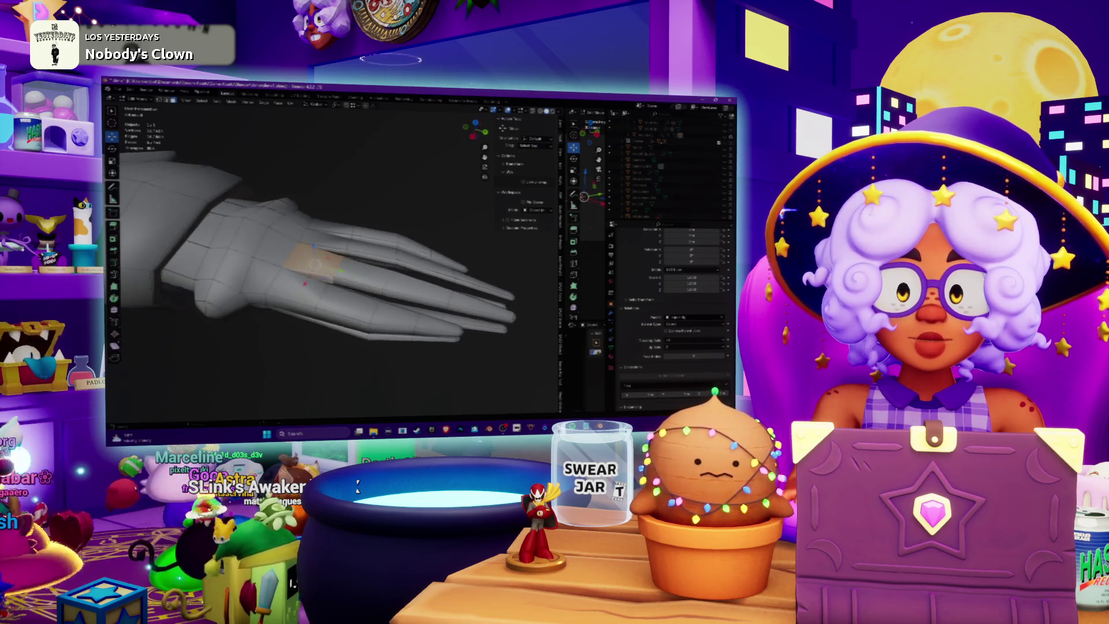
- Extend the face selection along the finger and orbit around to inspect it
{"action": "left_click", "coordinate": [375, 277], "text": "ctrl"}
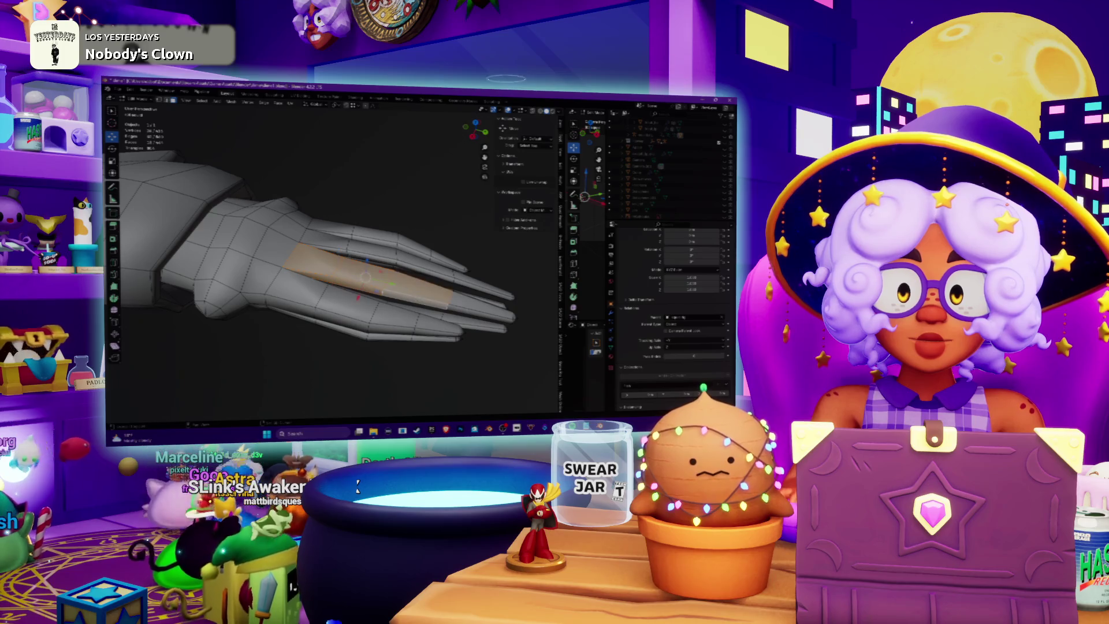
{"action": "mouse_move", "coordinate": [346, 254]}
{"action": "middle_mouse_down"}
{"action": "mouse_move", "coordinate": [349, 272]}
{"action": "mouse_move", "coordinate": [352, 243]}
{"action": "mouse_move", "coordinate": [355, 266]}
{"action": "mouse_move", "coordinate": [382, 271]}
{"action": "middle_mouse_up"}
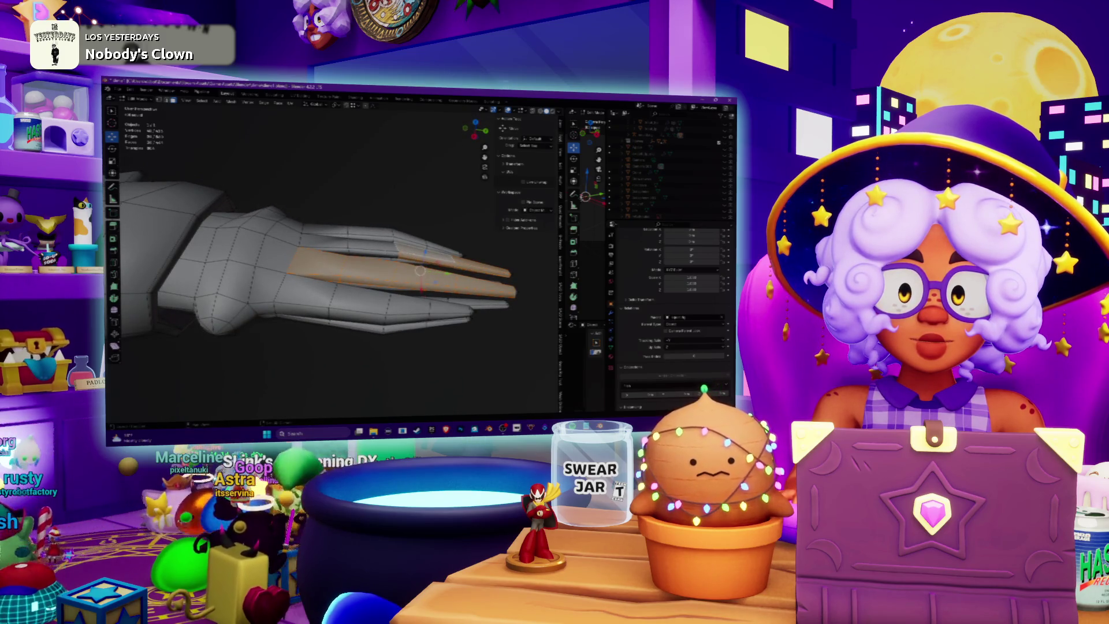
{"action": "mouse_move", "coordinate": [381, 272]}
{"action": "middle_mouse_down"}
{"action": "mouse_move", "coordinate": [404, 248]}
{"action": "mouse_move", "coordinate": [393, 266]}
{"action": "mouse_move", "coordinate": [381, 254]}
{"action": "middle_mouse_up"}
{"action": "mouse_move", "coordinate": [306, 230]}
{"action": "middle_mouse_down"}
{"action": "mouse_move", "coordinate": [335, 222]}
{"action": "mouse_move", "coordinate": [358, 236]}
{"action": "middle_mouse_up"}
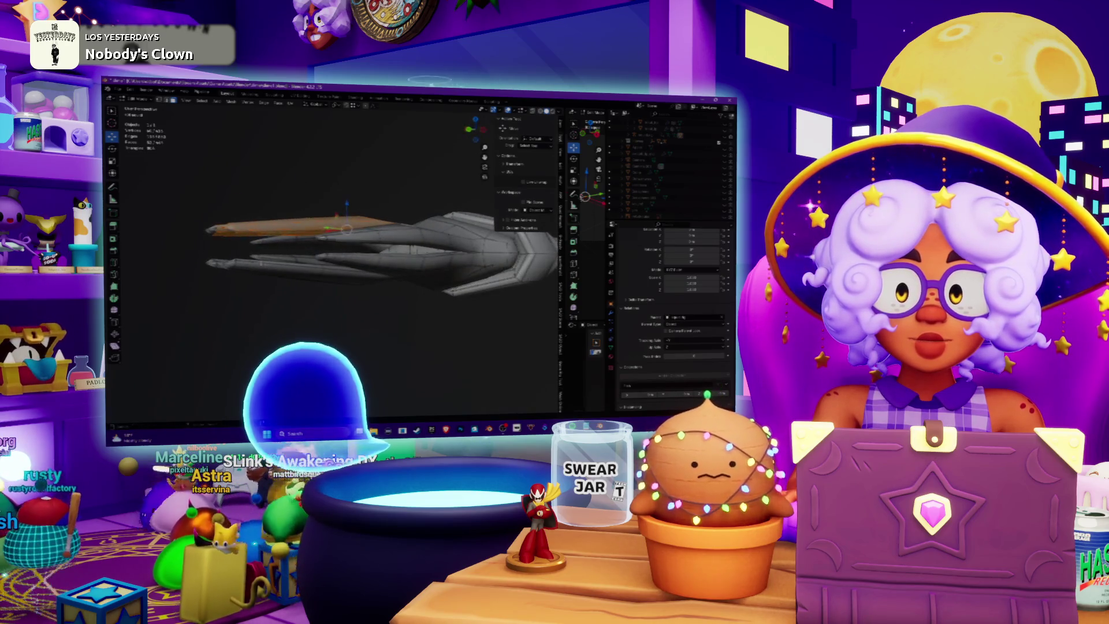
{"action": "middle_click_drag", "start_coordinate": [187, 222], "coordinate": [202, 254]}
{"action": "mouse_move", "coordinate": [324, 243]}
{"action": "middle_mouse_down"}
{"action": "mouse_move", "coordinate": [346, 225]}
{"action": "mouse_move", "coordinate": [335, 236]}
{"action": "mouse_move", "coordinate": [300, 225]}
{"action": "mouse_move", "coordinate": [332, 231]}
{"action": "mouse_move", "coordinate": [353, 214]}
{"action": "mouse_move", "coordinate": [346, 237]}
{"action": "mouse_move", "coordinate": [326, 225]}
{"action": "mouse_move", "coordinate": [337, 254]}
{"action": "mouse_move", "coordinate": [346, 249]}
{"action": "middle_mouse_up"}
- Remove a stray face from the finger selection and return to Object Mode
{"action": "scroll", "coordinate": [329, 260], "scroll_direction": "up", "scroll_amount": 5}
{"action": "scroll", "coordinate": [329, 260], "scroll_direction": "up", "scroll_amount": 3}
{"action": "scroll", "coordinate": [329, 260], "scroll_direction": "up", "scroll_amount": 1}
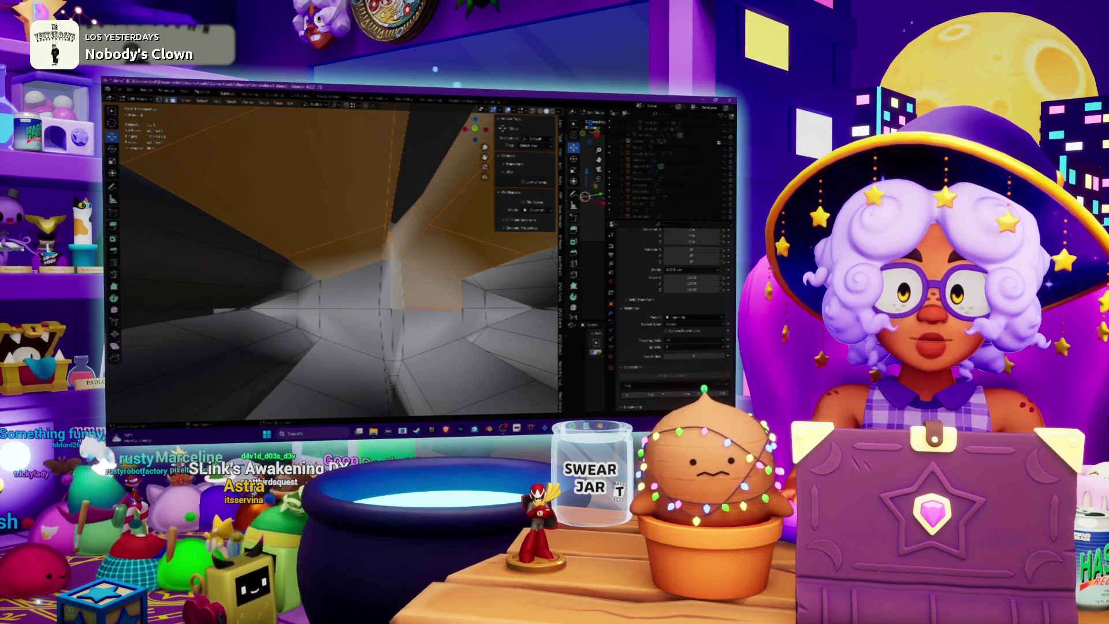
{"action": "middle_click_drag", "start_coordinate": [381, 277], "coordinate": [400, 299]}
{"action": "middle_click_drag", "start_coordinate": [356, 151], "coordinate": [364, 317]}
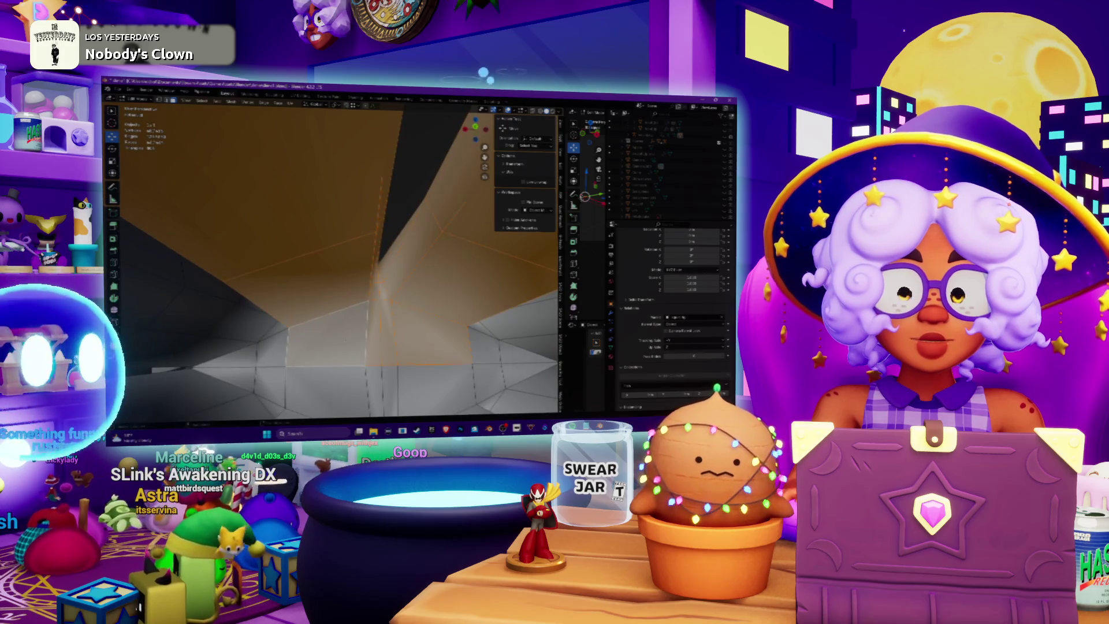
{"action": "left_click", "coordinate": [363, 318]}
{"action": "middle_click_drag", "start_coordinate": [408, 329], "coordinate": [419, 298]}
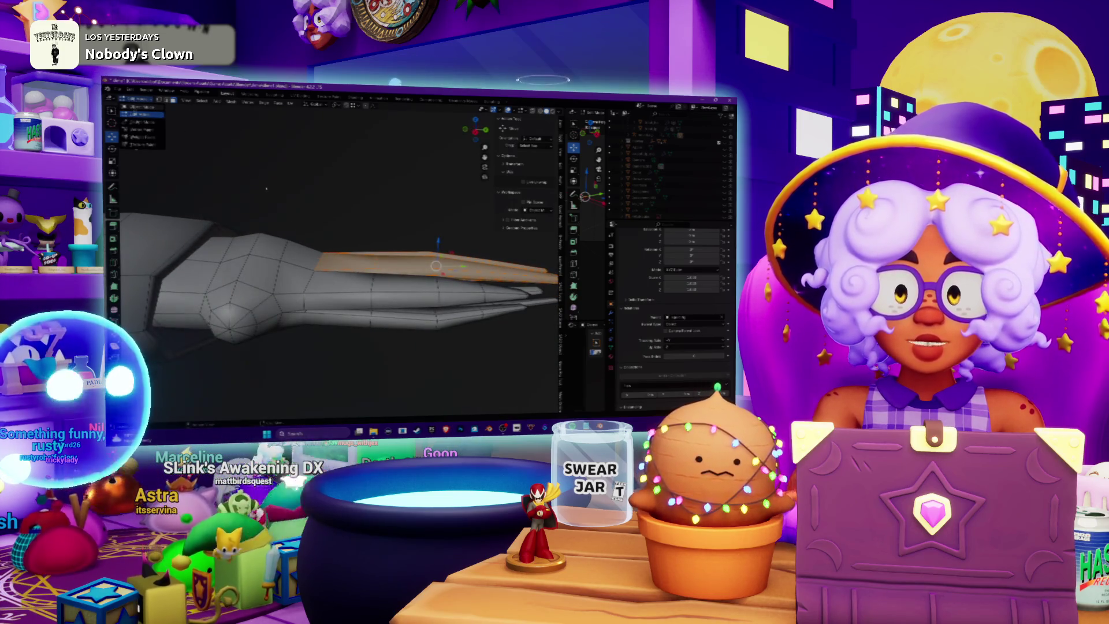
{"action": "key", "text": "Tab"}
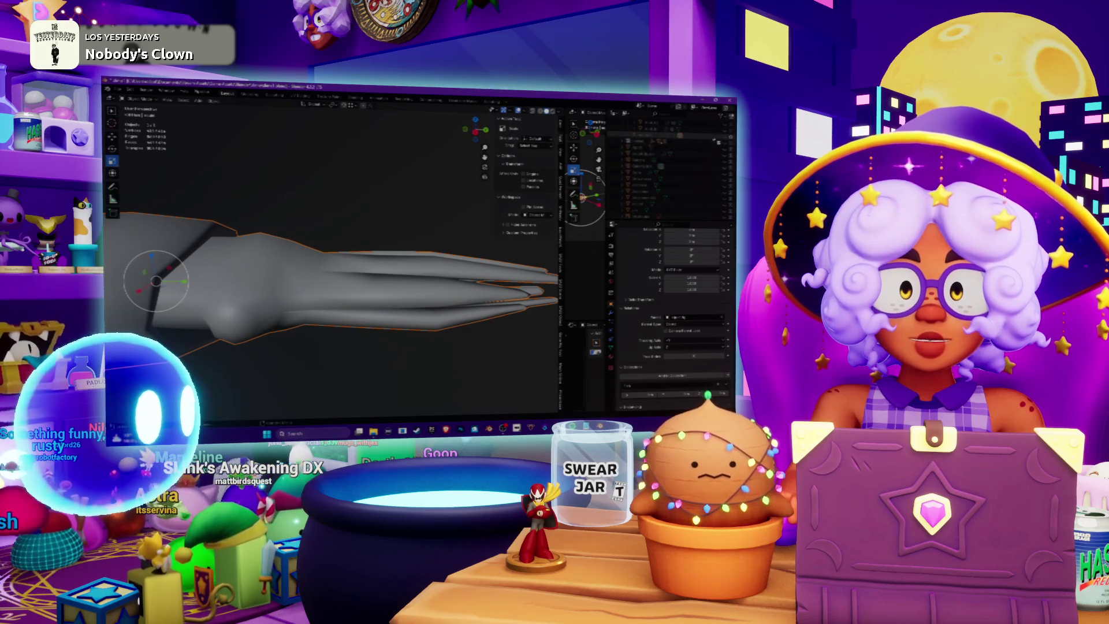
- Turn on X-ray, enter Weight Paint mode, and snap to the right side view (numpad 3)
{"action": "key", "text": "alt+z"}
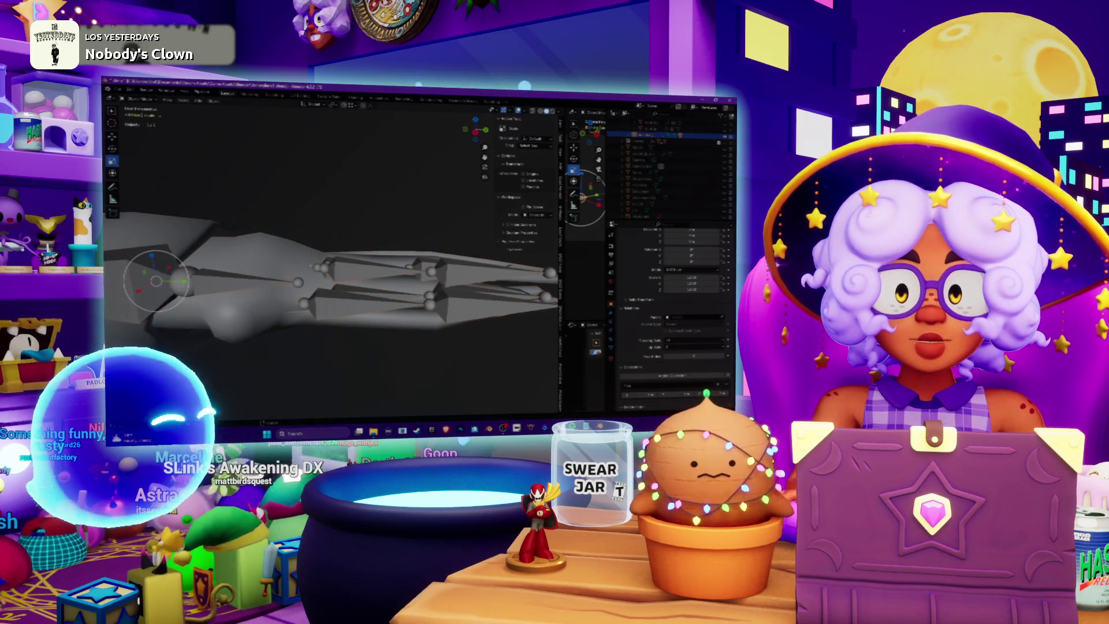
{"action": "left_click", "coordinate": [137, 100]}
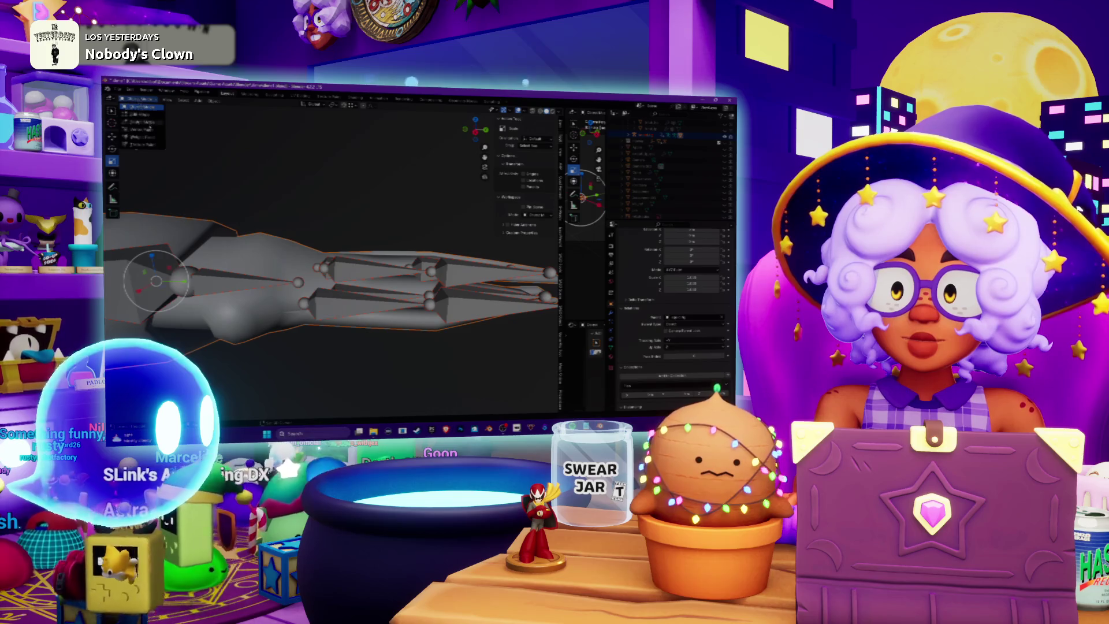
{"action": "left_click", "coordinate": [139, 137]}
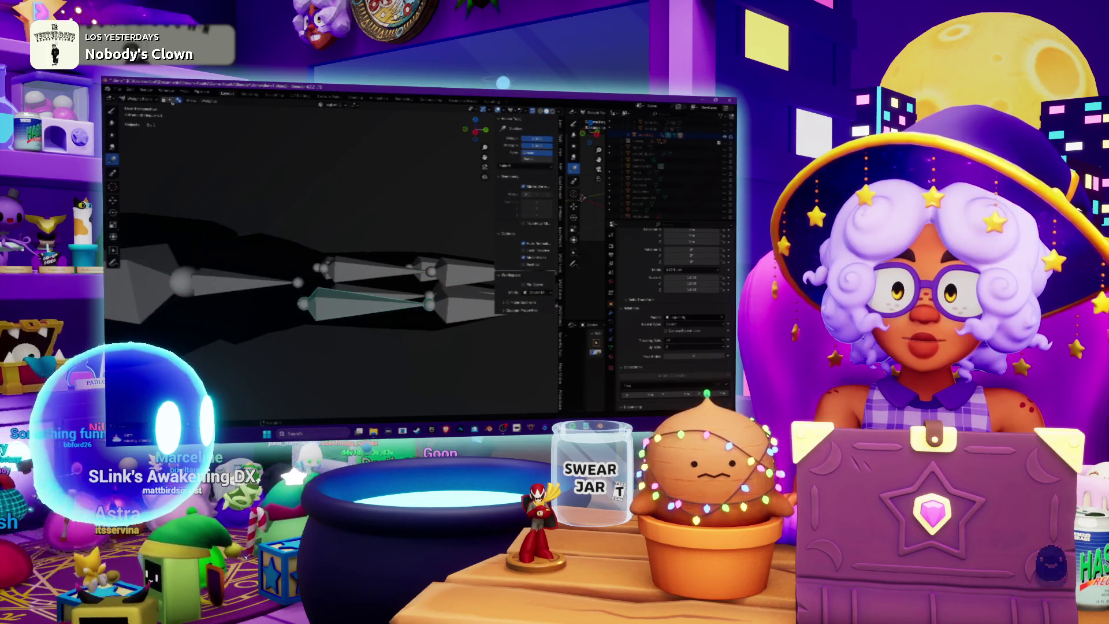
{"action": "middle_click_drag", "start_coordinate": [277, 248], "coordinate": [307, 237]}
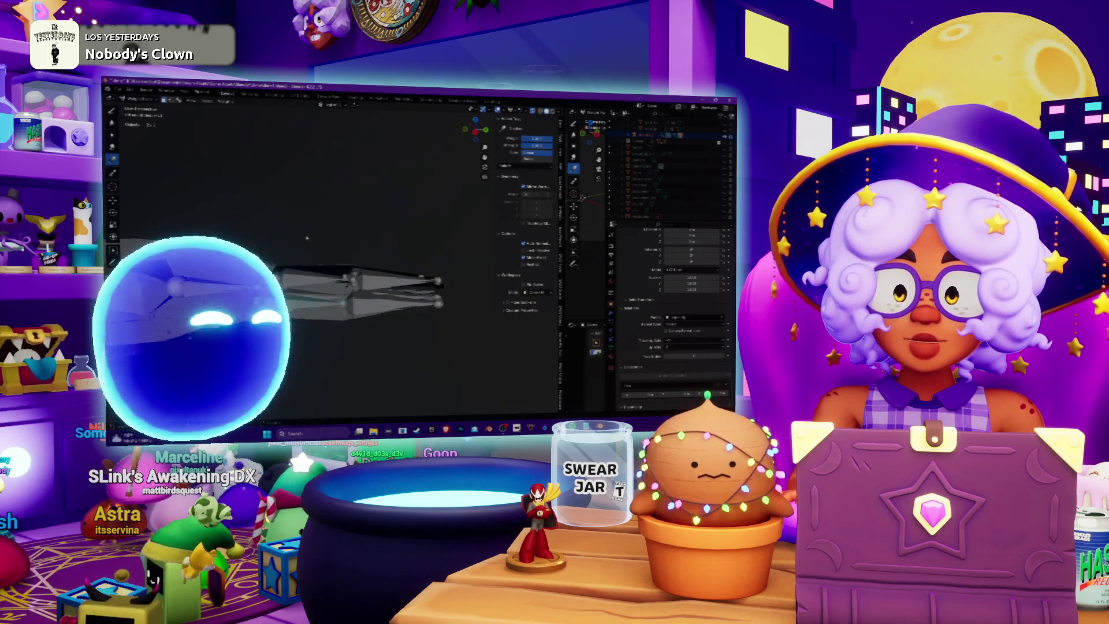
{"action": "key", "text": "KP_3"}
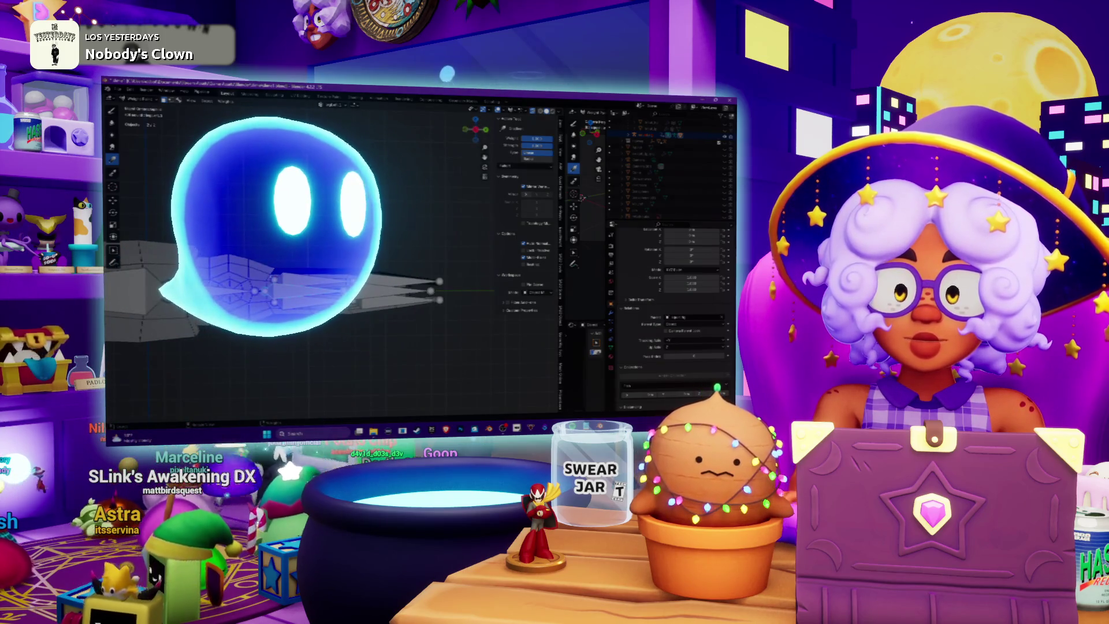
{"action": "middle_click_drag", "start_coordinate": [392, 272], "coordinate": [408, 277]}
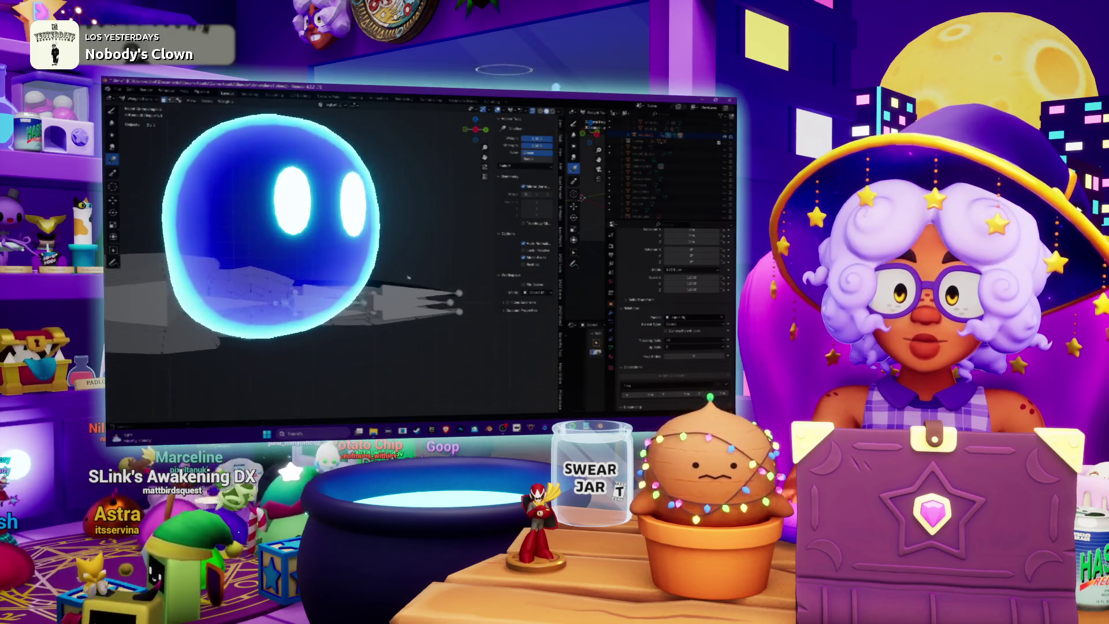
{"action": "key", "text": "KP_3"}
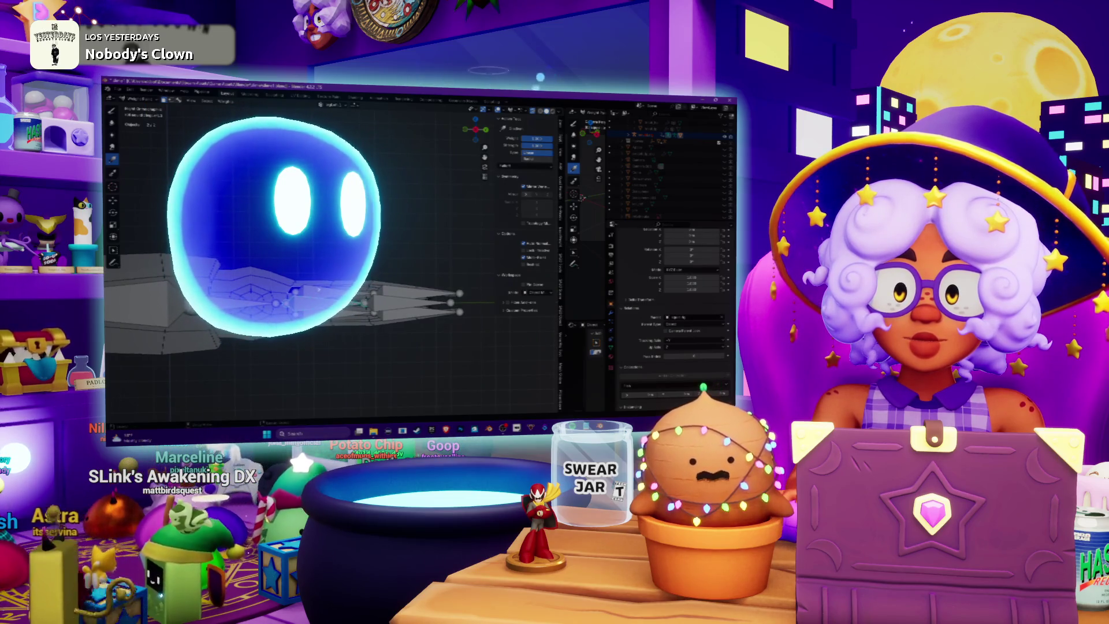
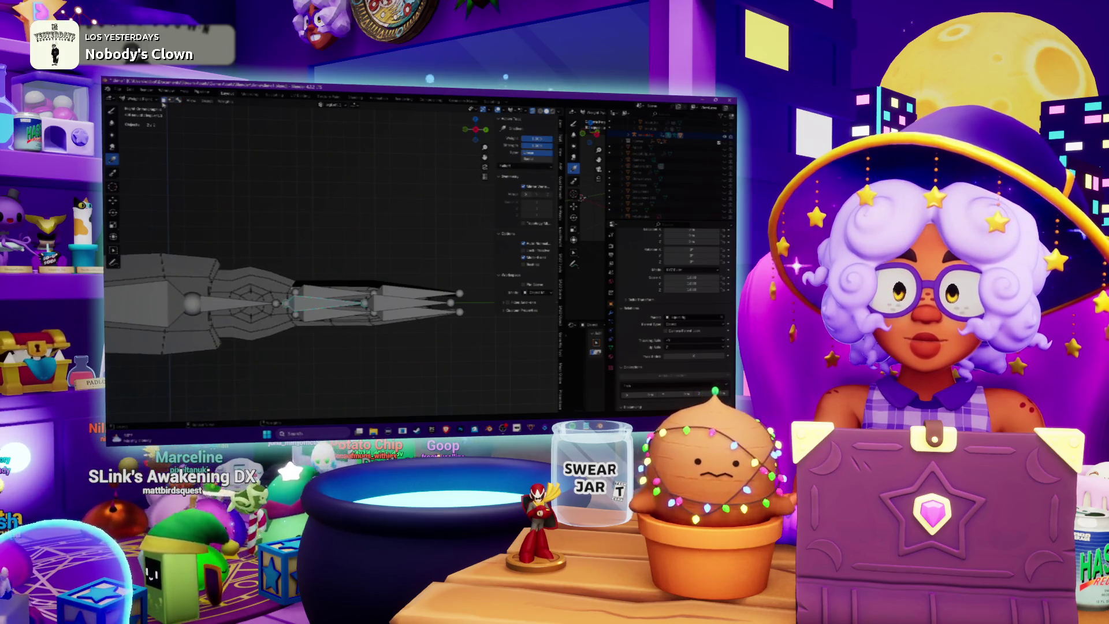
- Select the upper finger bone, turn on X-ray and drag a weight gradient along the mesh top
{"action": "middle_click_drag", "start_coordinate": [354, 276], "coordinate": [365, 269]}
{"action": "left_click", "coordinate": [358, 272]}
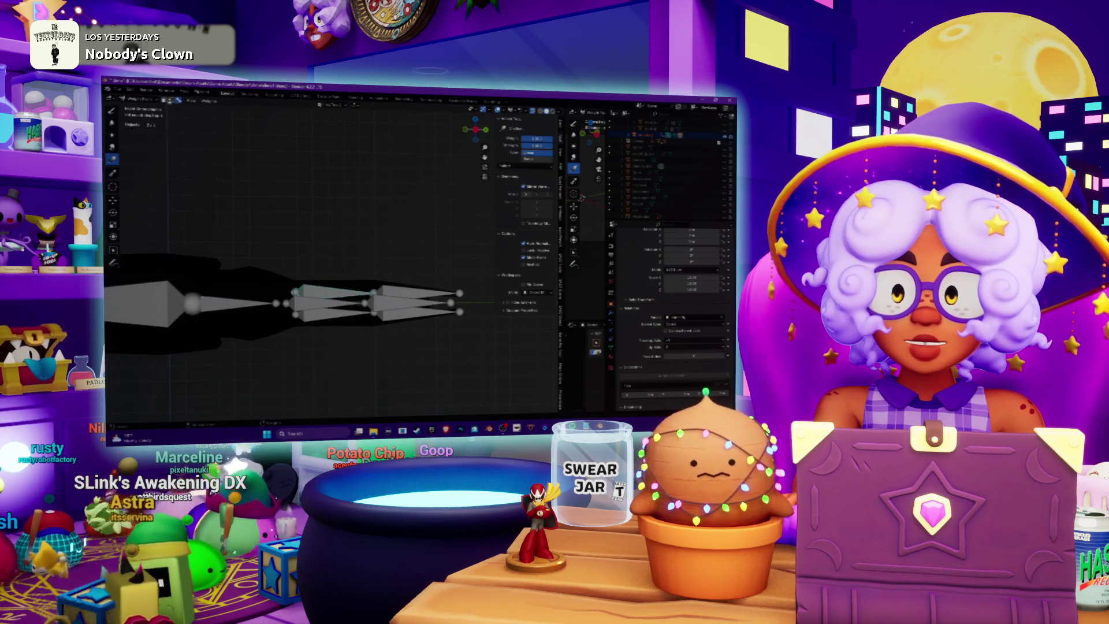
{"action": "key", "text": "alt+z"}
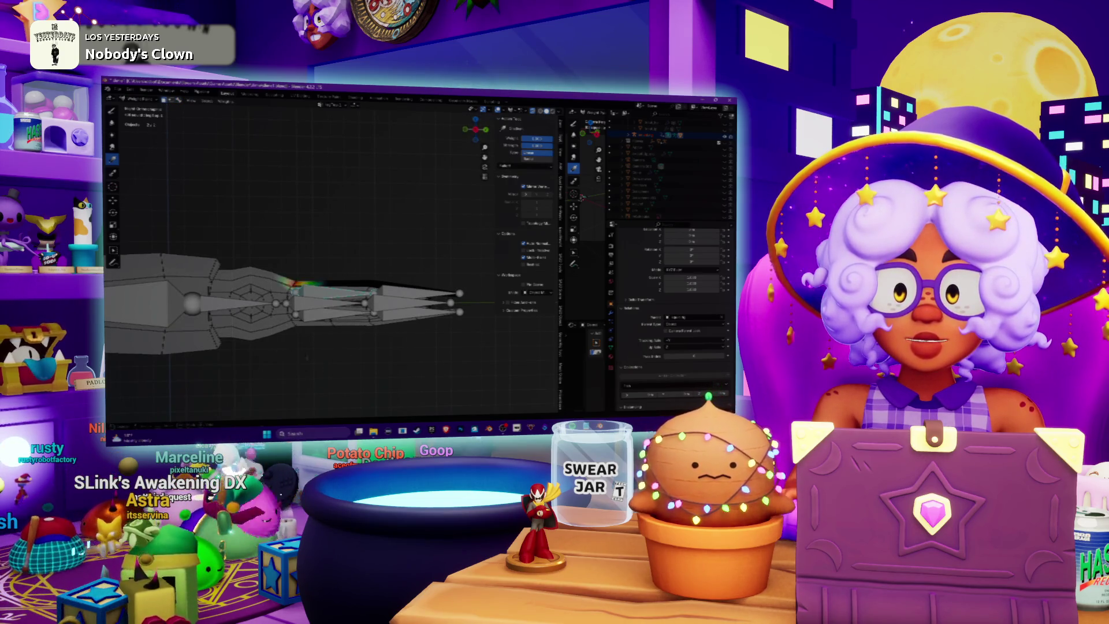
{"action": "key", "text": "alt+z"}
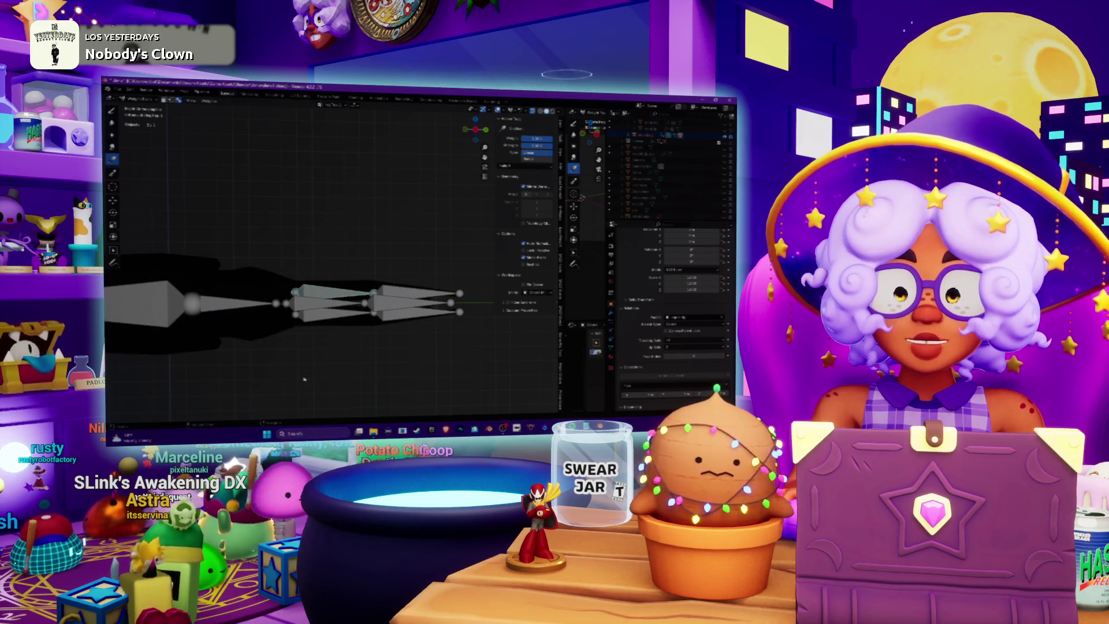
{"action": "key", "text": "alt+z"}
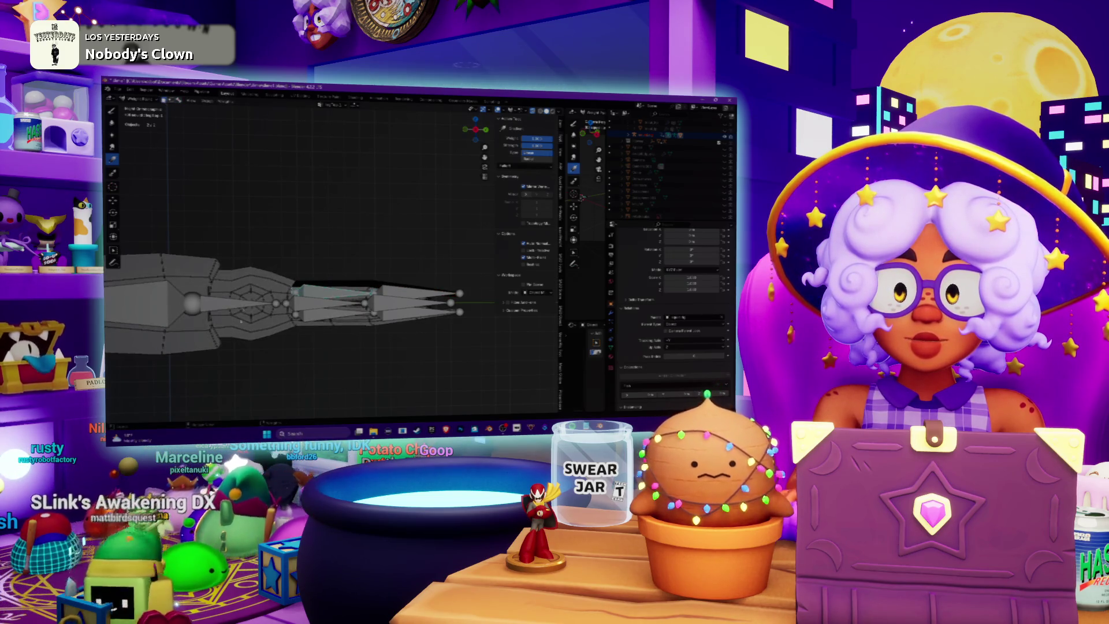
{"action": "left_click_drag", "start_coordinate": [245, 365], "coordinate": [218, 366]}
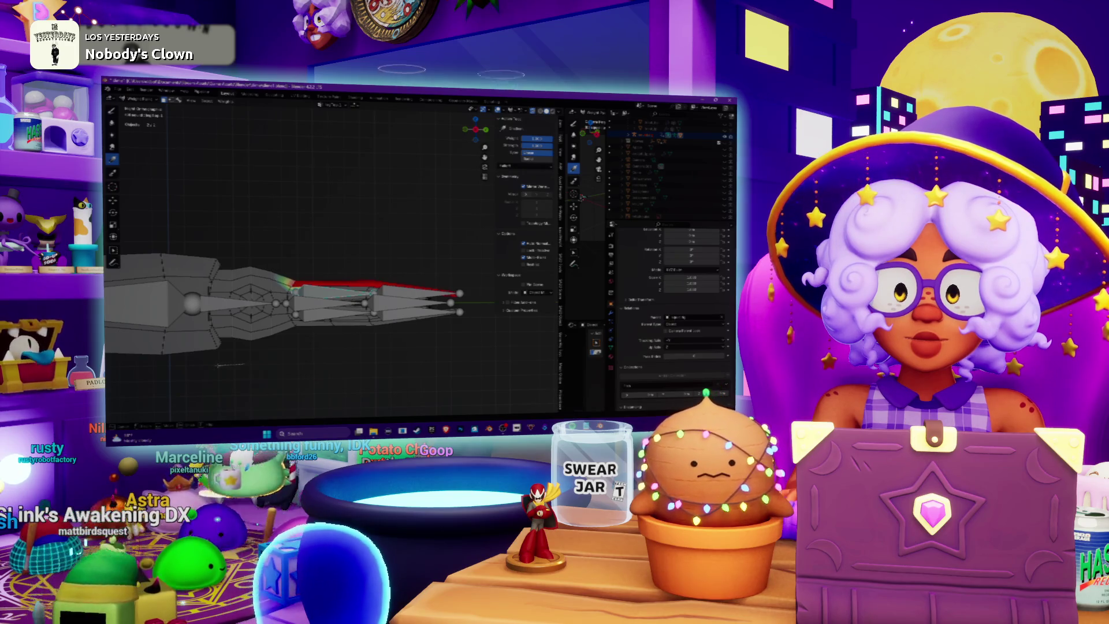
{"action": "key", "text": "ctrl+z"}
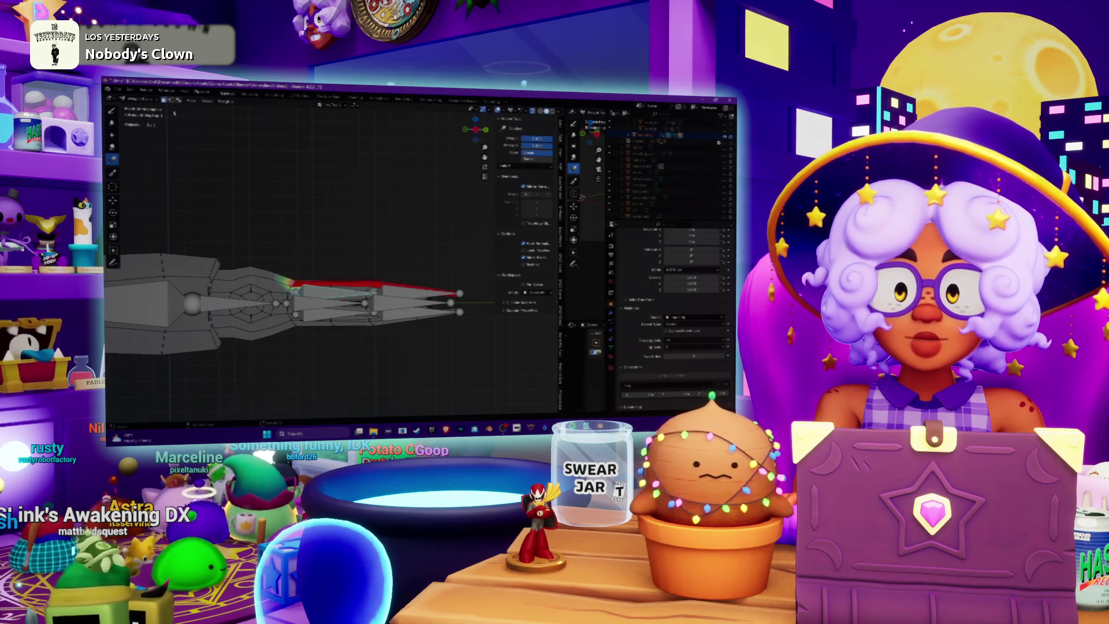
{"action": "key", "text": "v"}
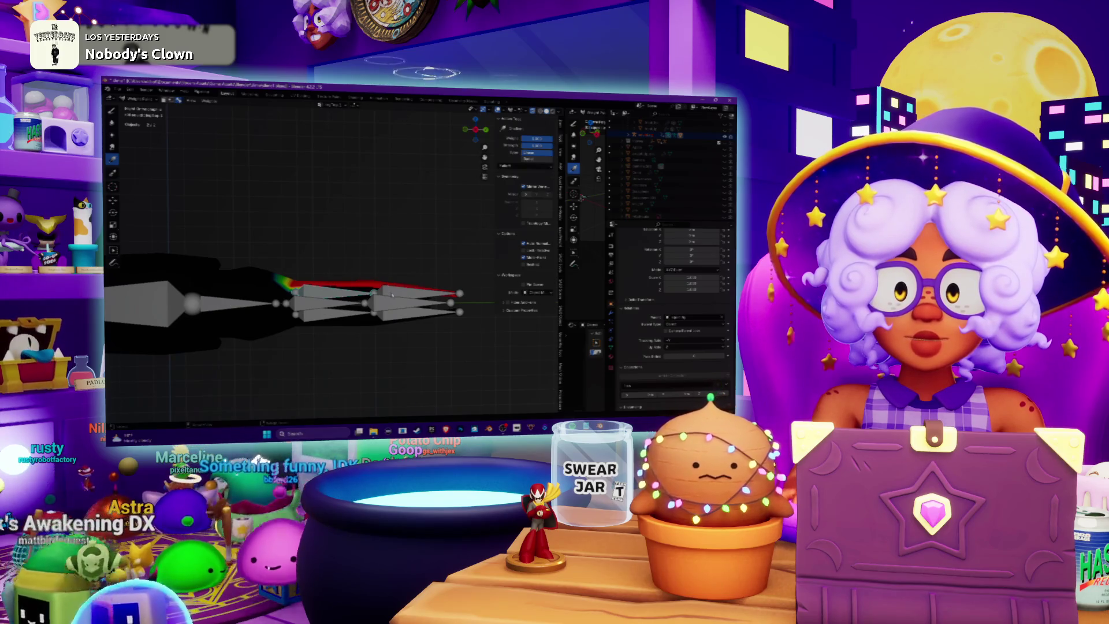
- Adjust the paint masking setting, then return the rig to Object Mode
{"action": "middle_click_drag", "start_coordinate": [397, 270], "coordinate": [366, 252], "text": "shift"}
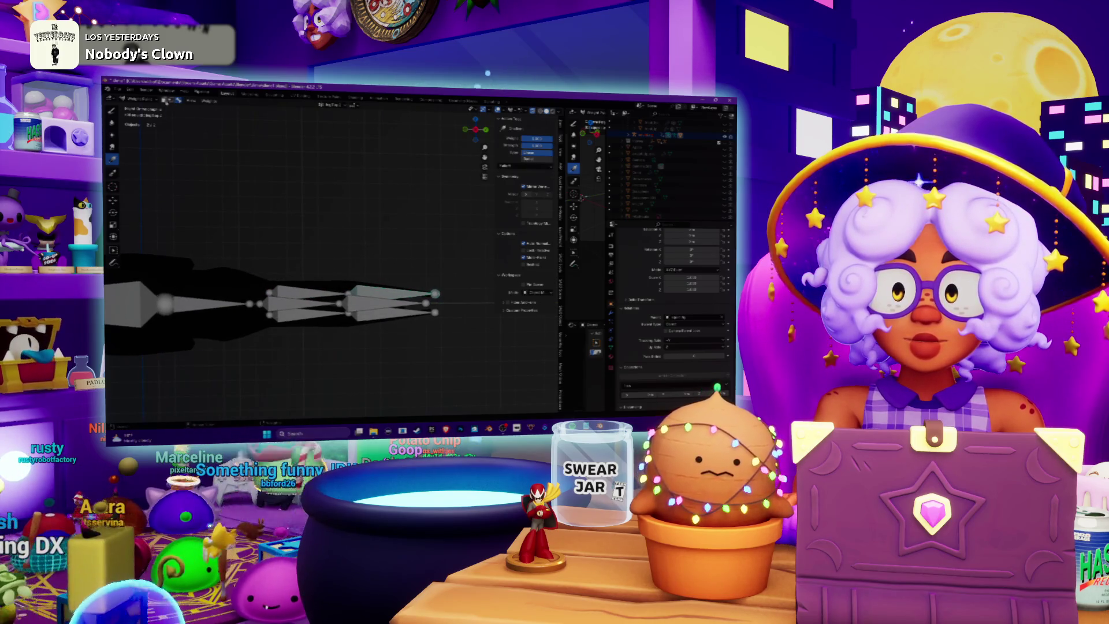
{"action": "left_click", "coordinate": [167, 101]}
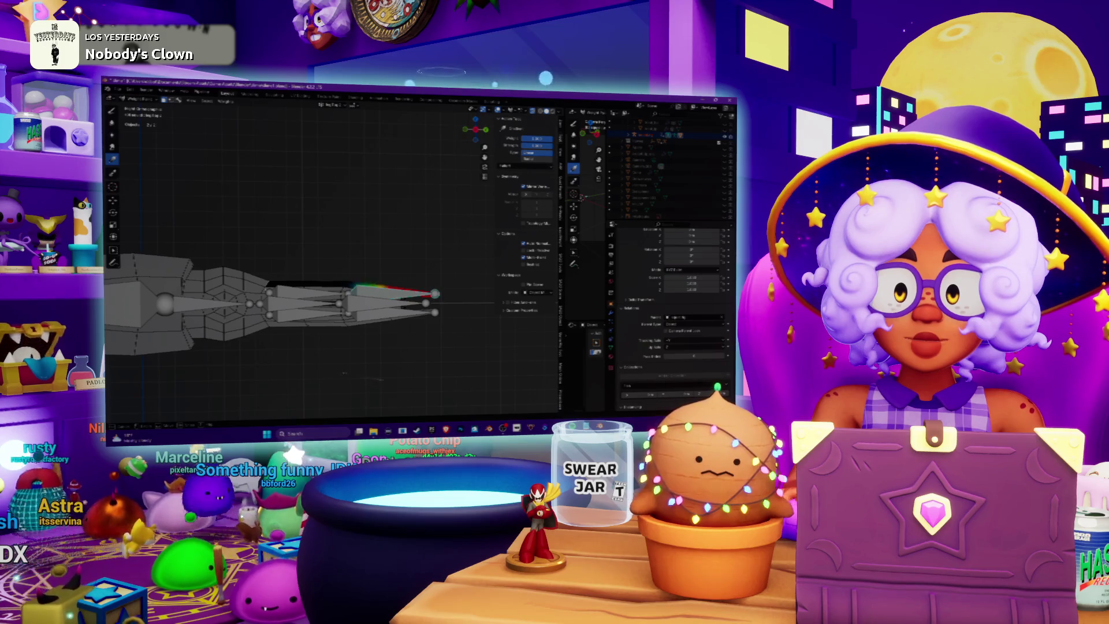
{"action": "key", "text": "ctrl+z"}
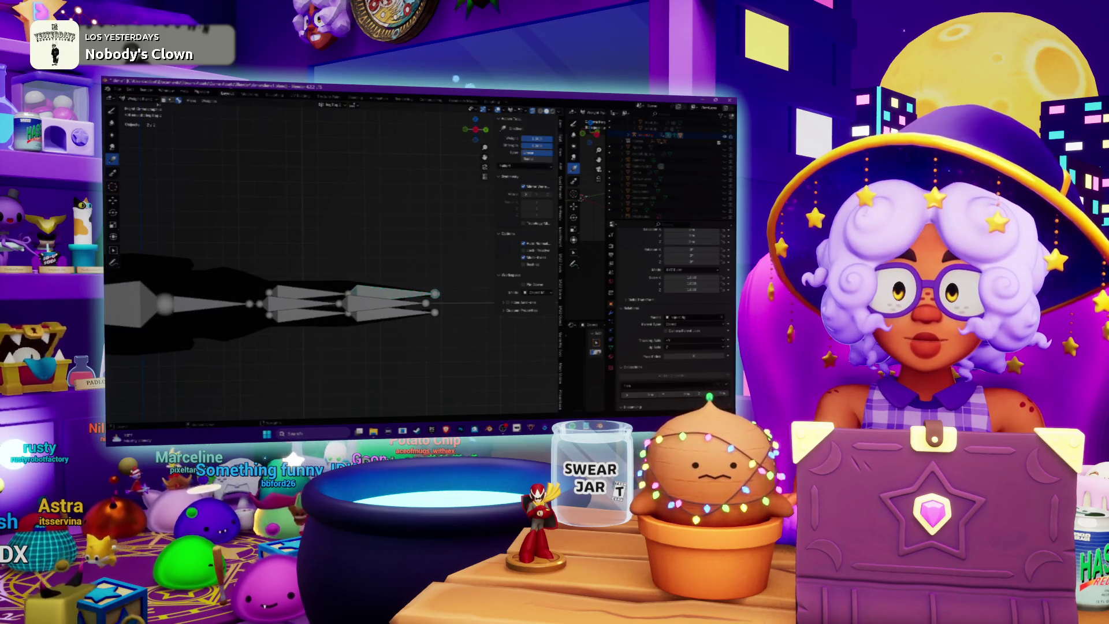
{"action": "key", "text": "ctrl+shift+z"}
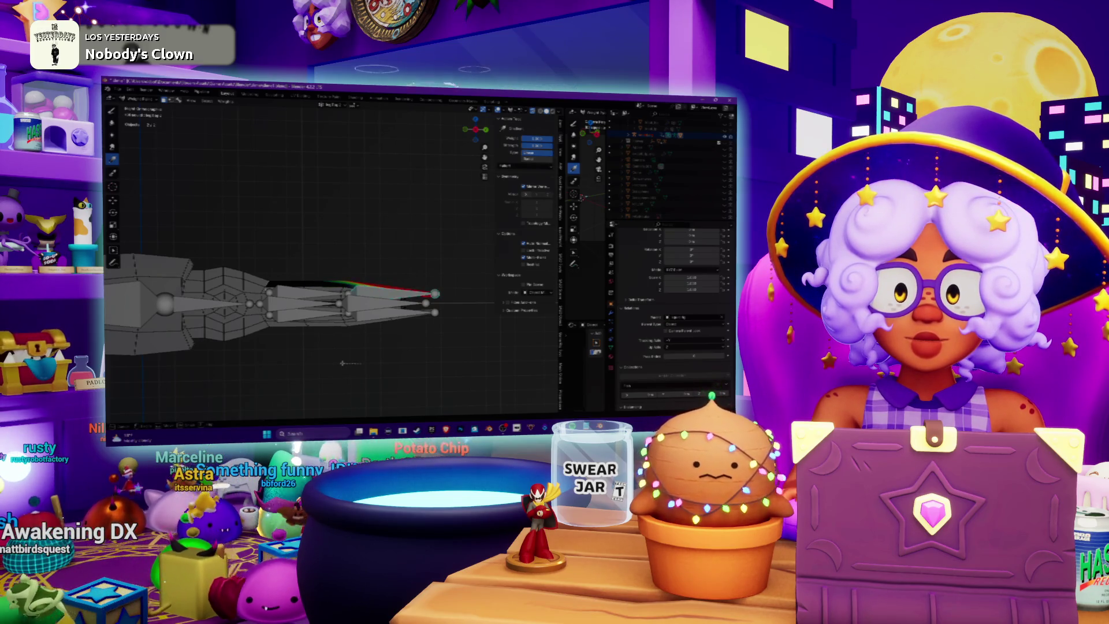
{"action": "mouse_move", "coordinate": [331, 363]}
{"action": "middle_mouse_down"}
{"action": "mouse_move", "coordinate": [337, 381]}
{"action": "mouse_move", "coordinate": [329, 359]}
{"action": "middle_mouse_up"}
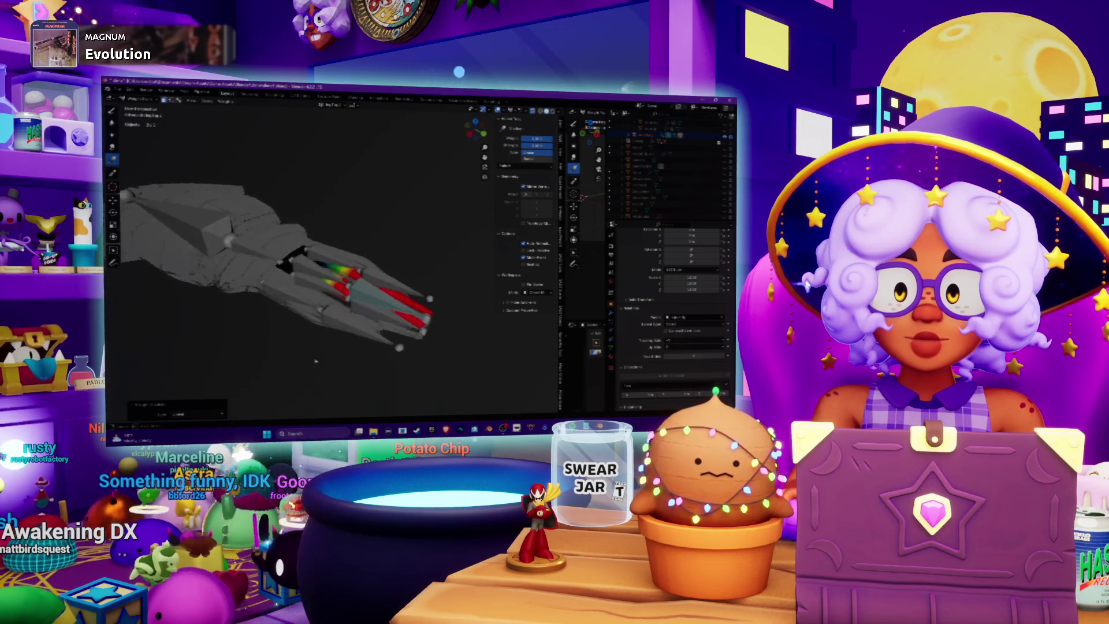
{"action": "scroll", "coordinate": [329, 360], "scroll_direction": "up", "scroll_amount": 2}
{"action": "scroll", "coordinate": [329, 359], "scroll_direction": "up", "scroll_amount": 2}
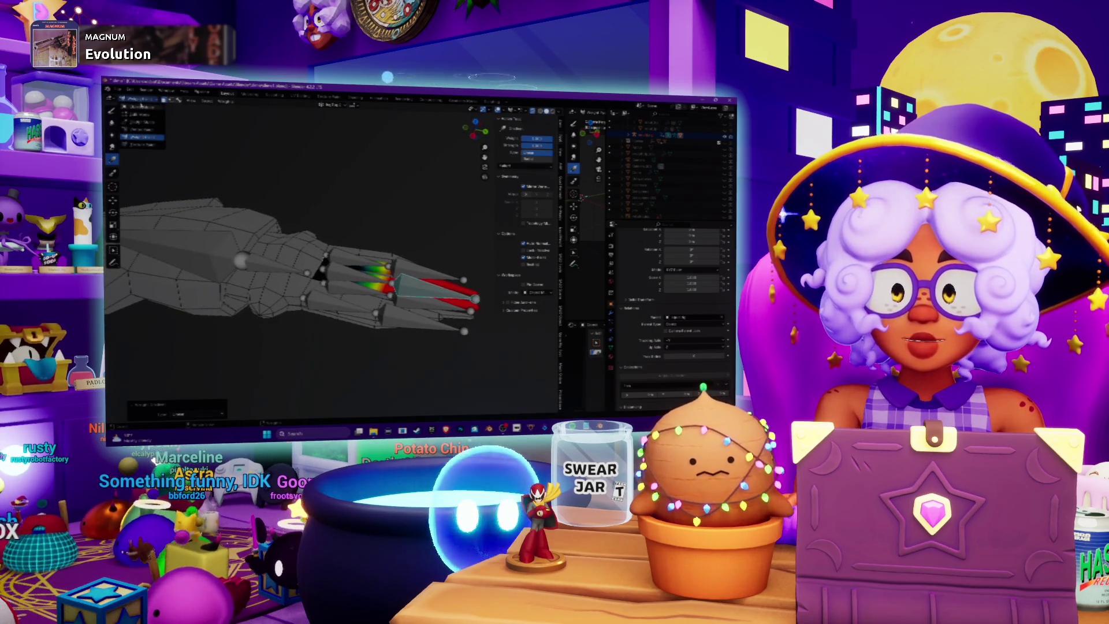
{"action": "key", "text": "ctrl+Tab"}
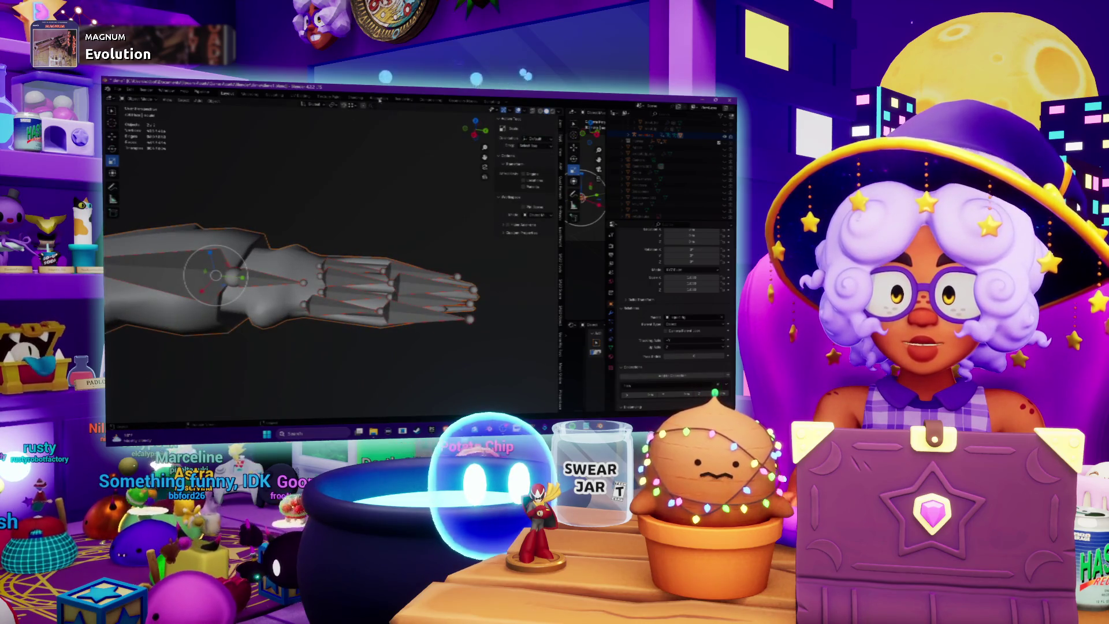
- In the Animation workspace, select the hand mesh and scrub frames to test the finger pose
{"action": "left_click", "coordinate": [378, 95]}
{"action": "left_click_drag", "start_coordinate": [391, 350], "coordinate": [400, 349]}
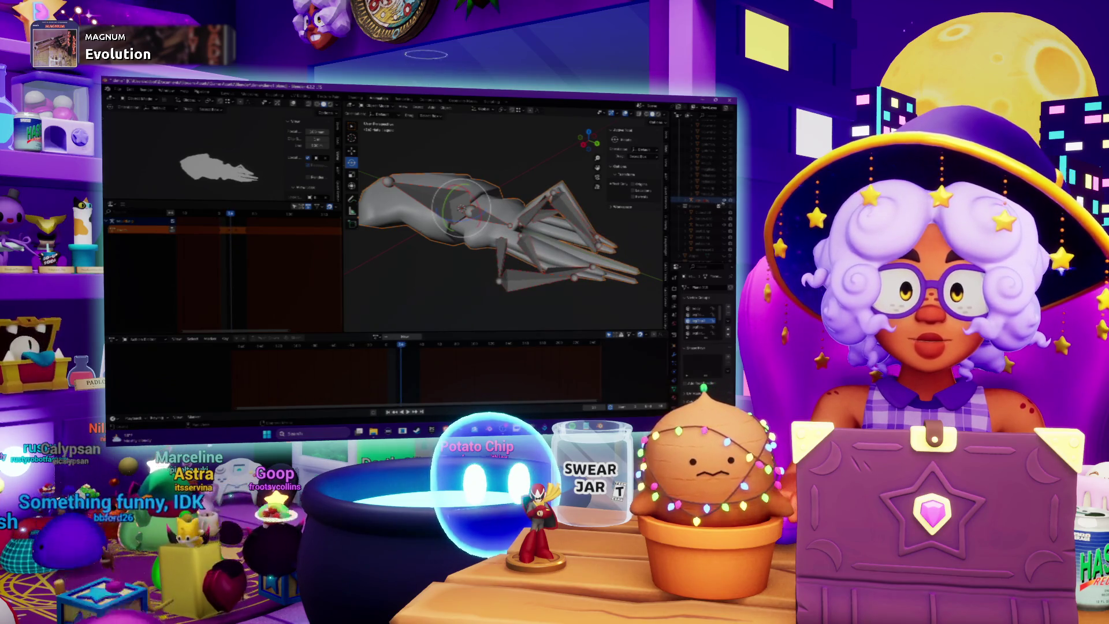
{"action": "left_click", "coordinate": [491, 263]}
{"action": "middle_click_drag", "start_coordinate": [491, 263], "coordinate": [445, 266]}
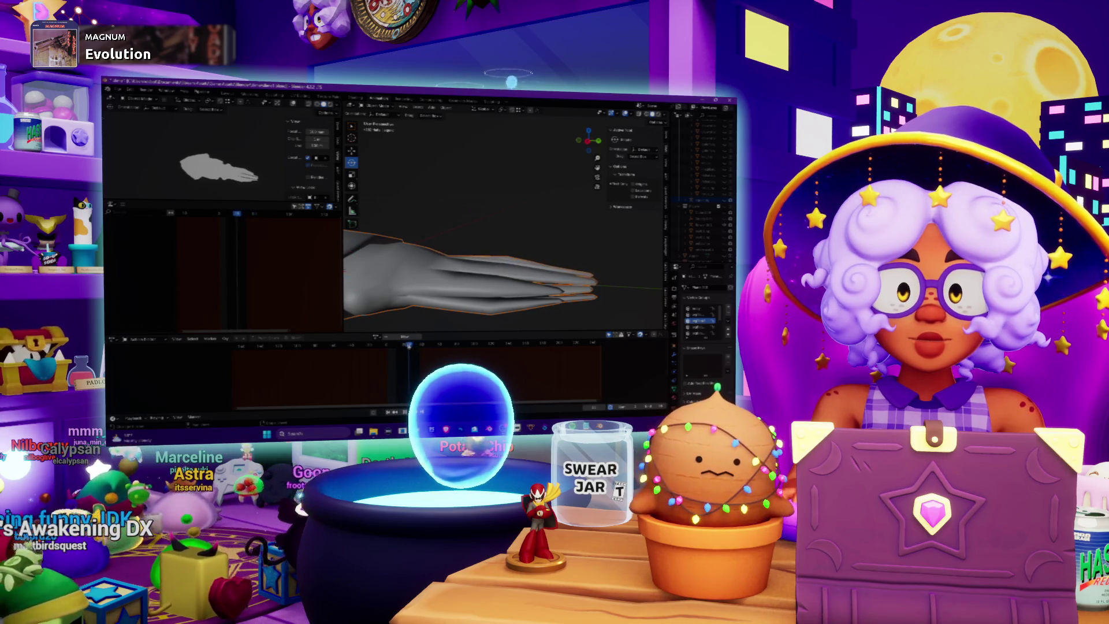
{"action": "mouse_move", "coordinate": [410, 225]}
{"action": "middle_mouse_down"}
{"action": "mouse_move", "coordinate": [434, 262]}
{"action": "mouse_move", "coordinate": [424, 353]}
{"action": "middle_mouse_up"}
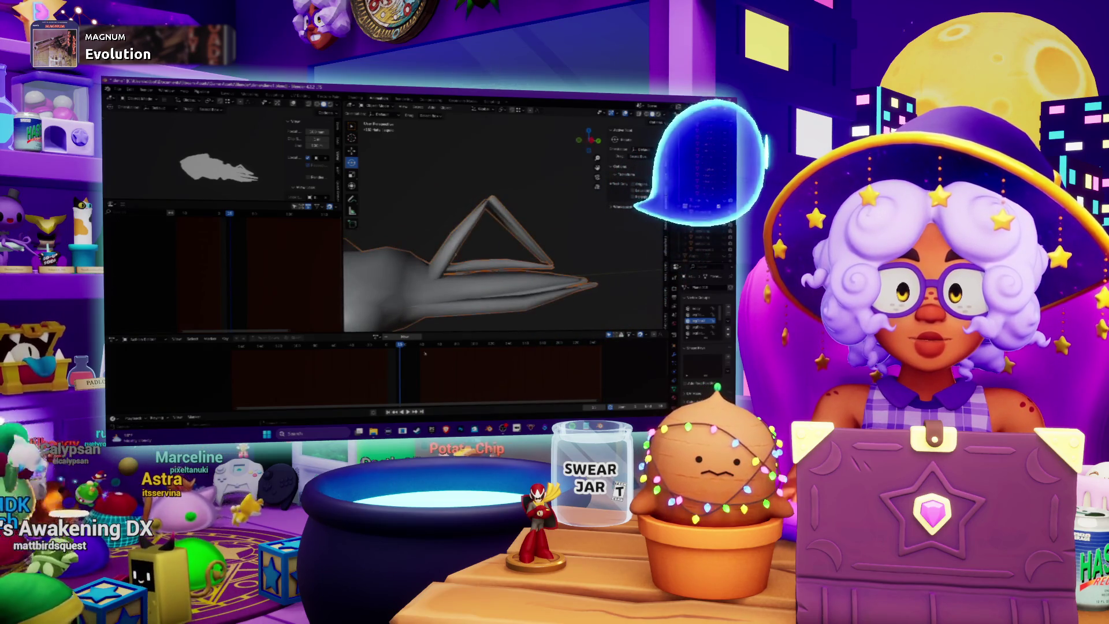
{"action": "left_click_drag", "start_coordinate": [400, 346], "coordinate": [399, 345]}
- Inspect the hand from another angle and put the mesh into Weight Paint mode
{"action": "middle_click_drag", "start_coordinate": [578, 283], "coordinate": [581, 281]}
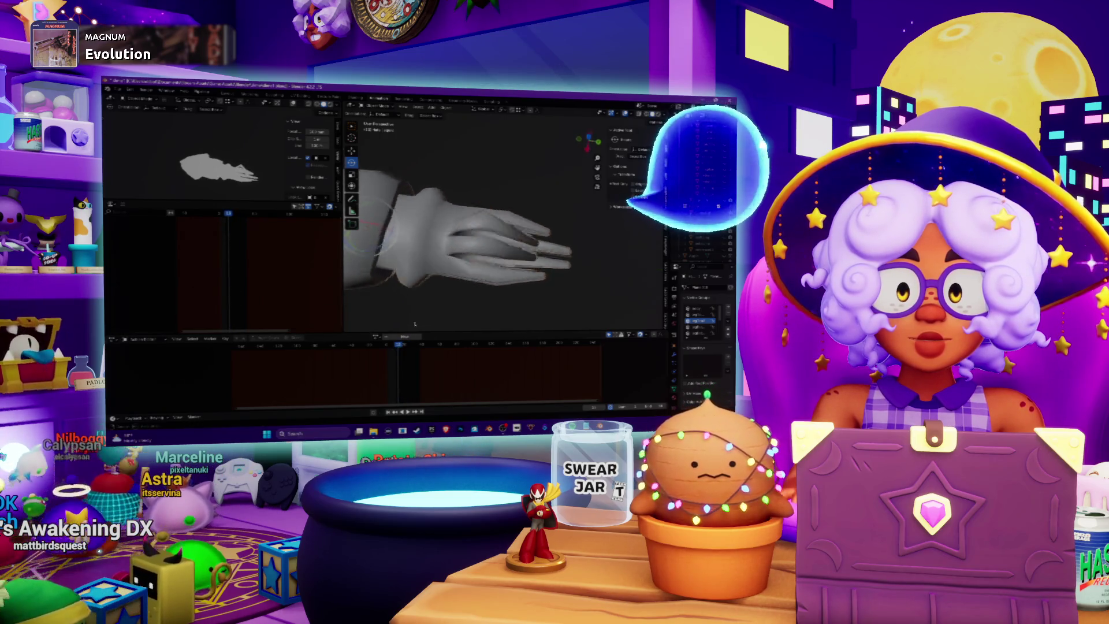
{"action": "scroll", "coordinate": [581, 280], "scroll_direction": "up", "scroll_amount": 5}
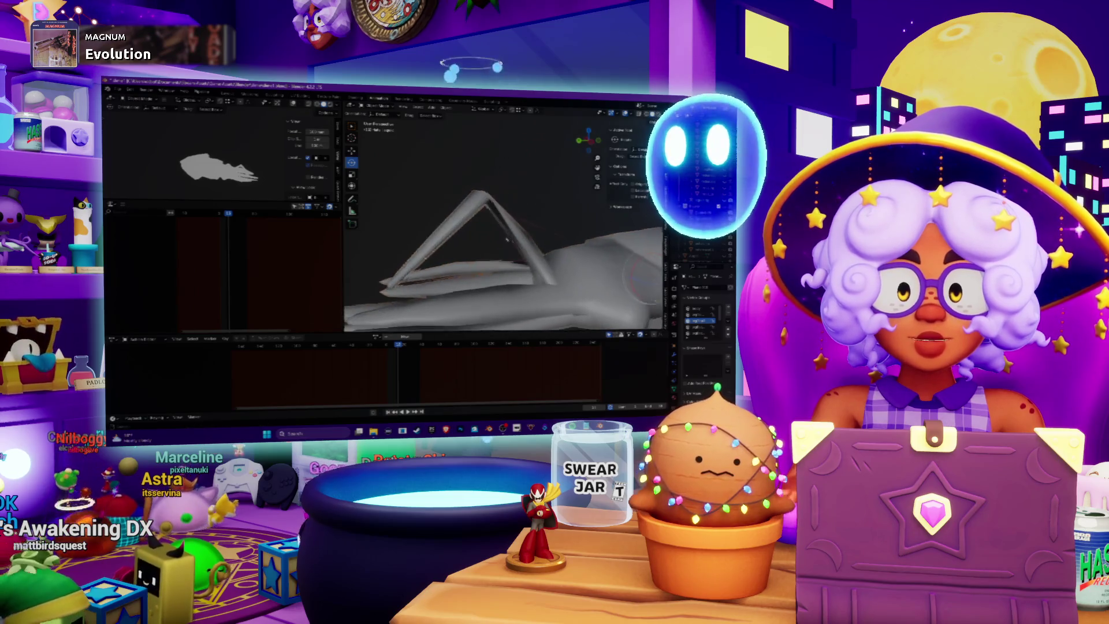
{"action": "scroll", "coordinate": [506, 254], "scroll_direction": "down", "scroll_amount": 2}
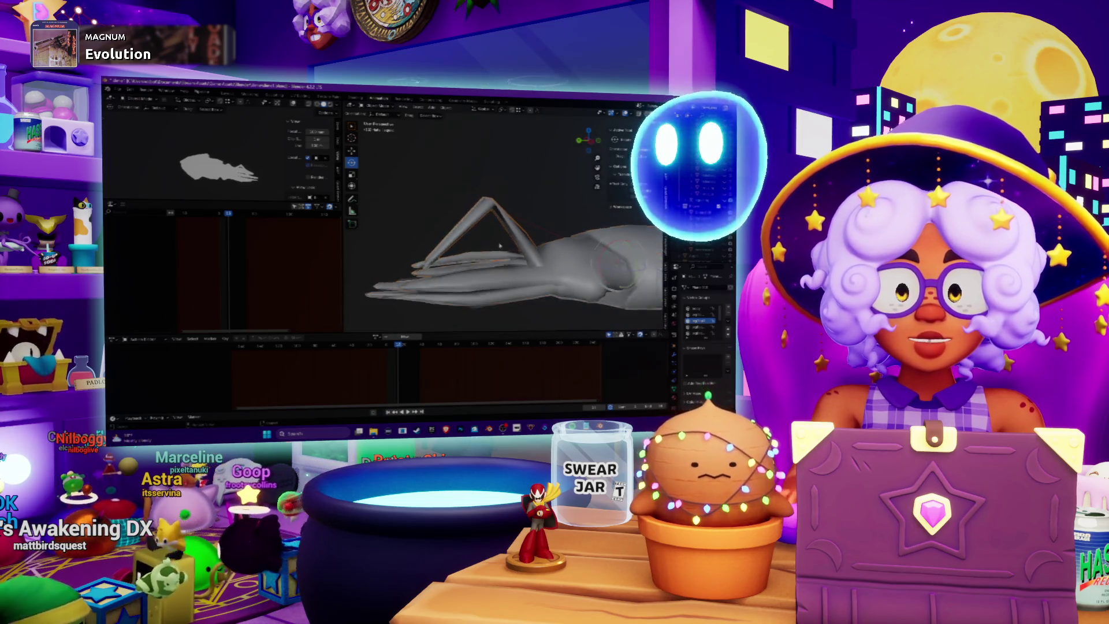
{"action": "key", "text": "ctrl+Tab"}
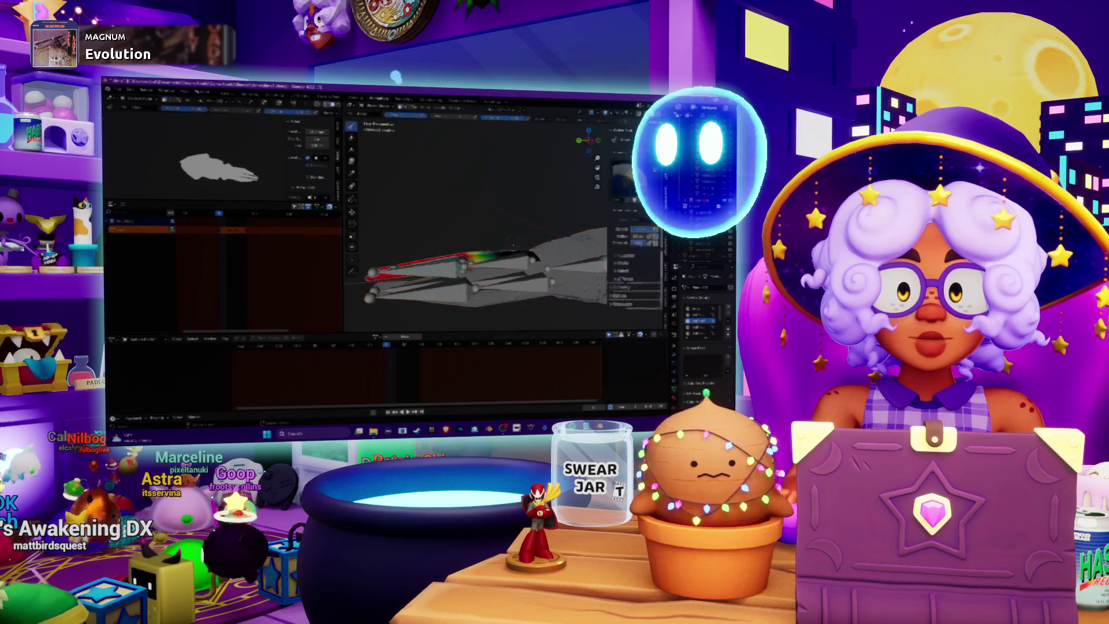
{"action": "middle_click_drag", "start_coordinate": [497, 219], "coordinate": [519, 242]}
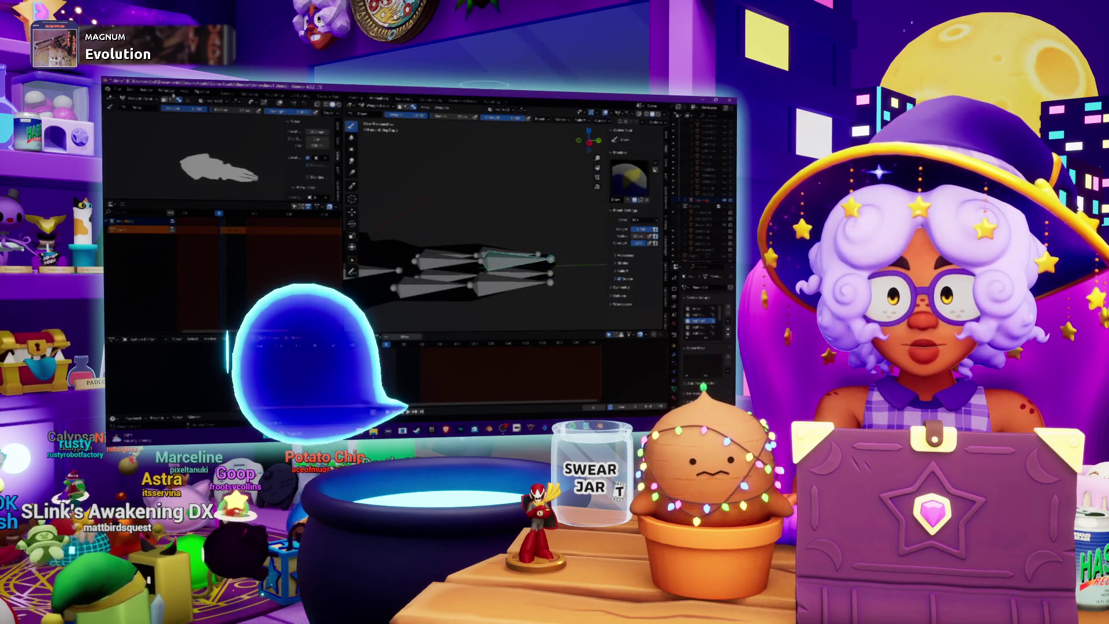
- Back in Layout, put the mesh in Weight Paint mode and snap to a side view
{"action": "left_click", "coordinate": [227, 93]}
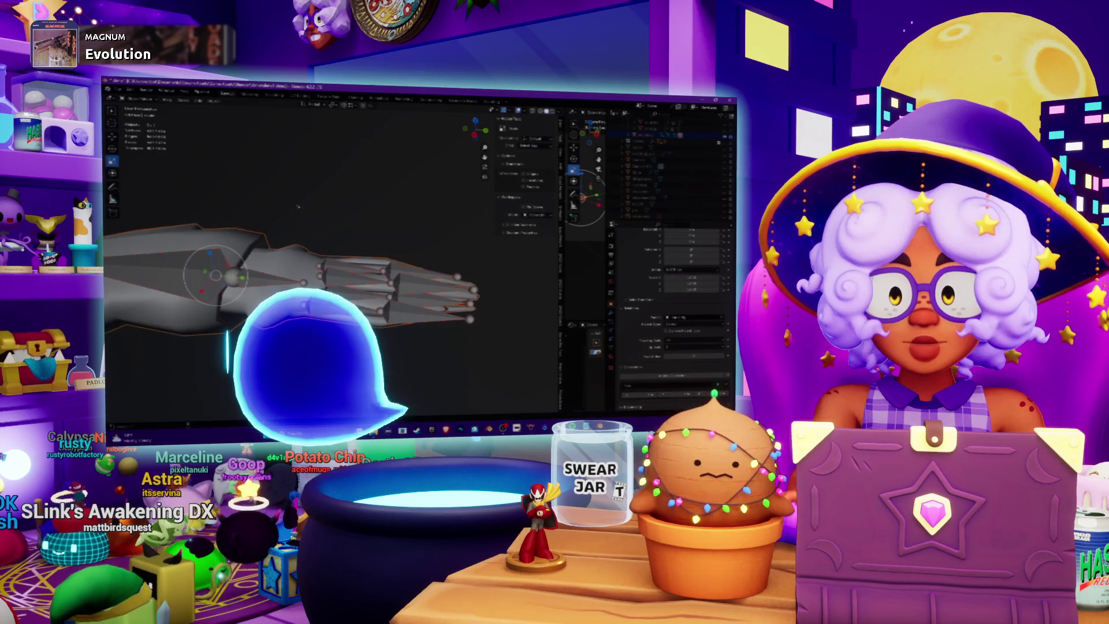
{"action": "left_click", "coordinate": [134, 100]}
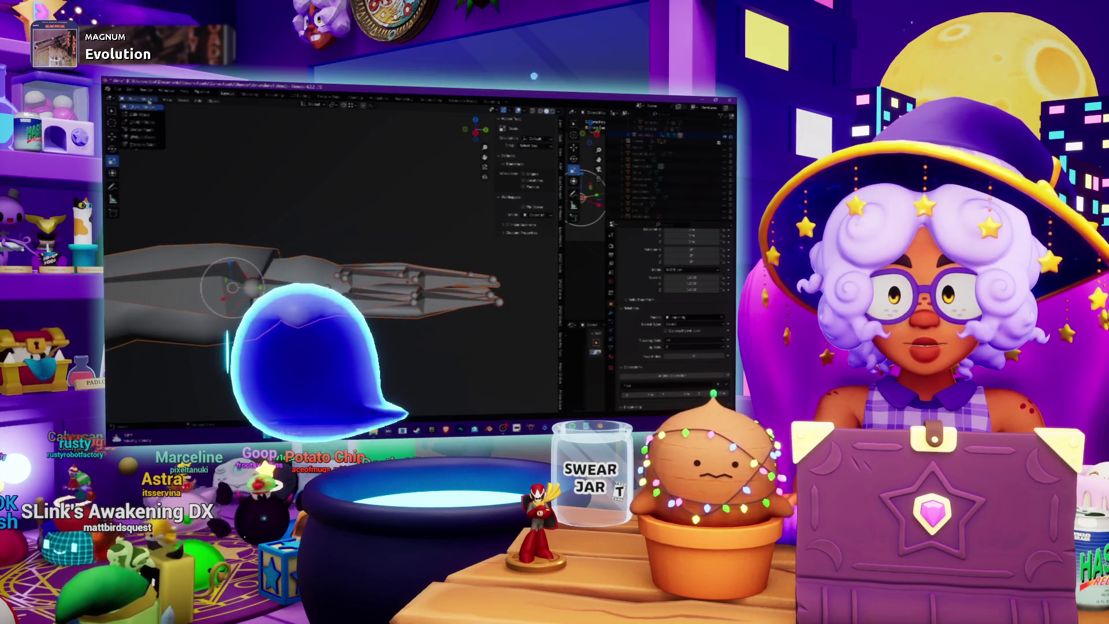
{"action": "left_click", "coordinate": [147, 138]}
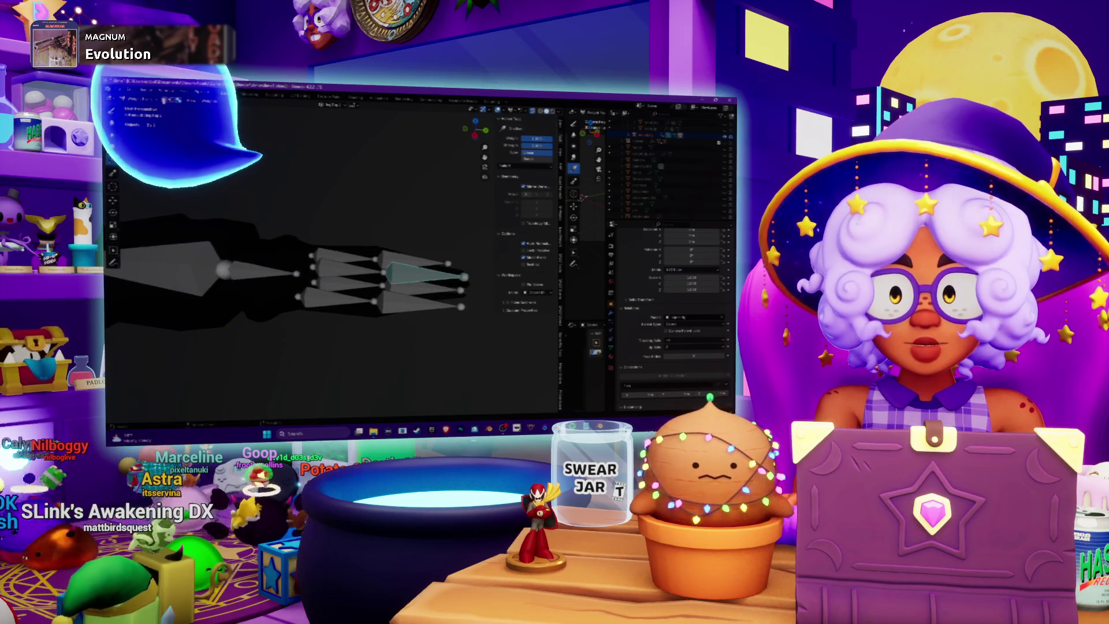
{"action": "middle_click_drag", "start_coordinate": [380, 218], "coordinate": [454, 140]}
{"action": "left_click", "coordinate": [485, 129]}
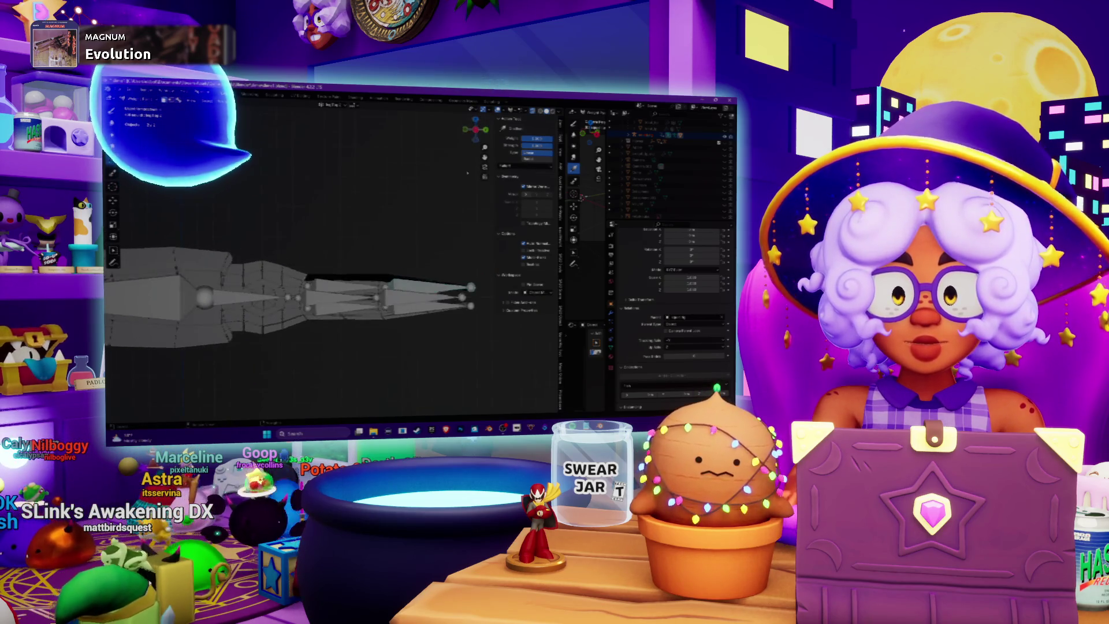
- Paint a new gradient along the upper finger bone, then return to Object Mode
{"action": "left_click_drag", "start_coordinate": [490, 366], "coordinate": [388, 368]}
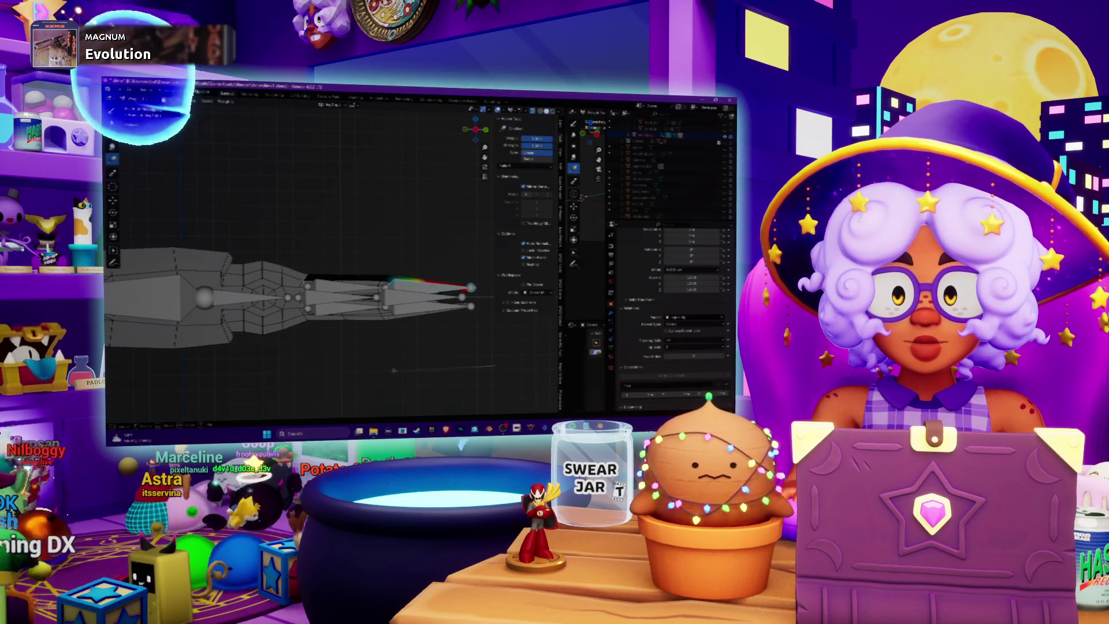
{"action": "middle_click_drag", "start_coordinate": [387, 368], "coordinate": [398, 113]}
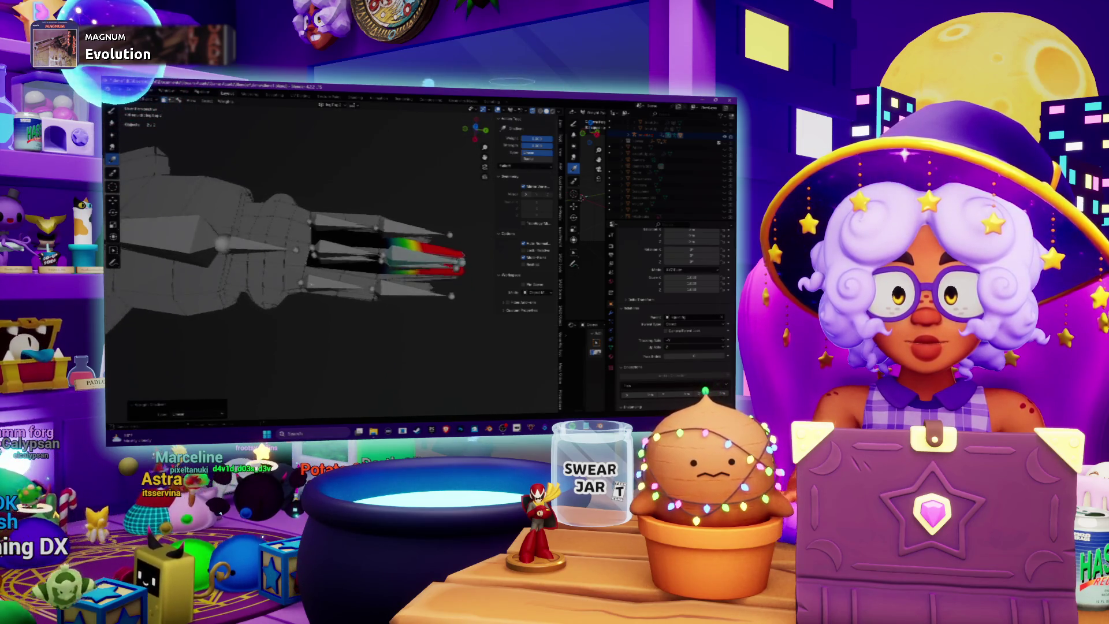
{"action": "left_click", "coordinate": [139, 101]}
{"action": "left_click", "coordinate": [142, 107]}
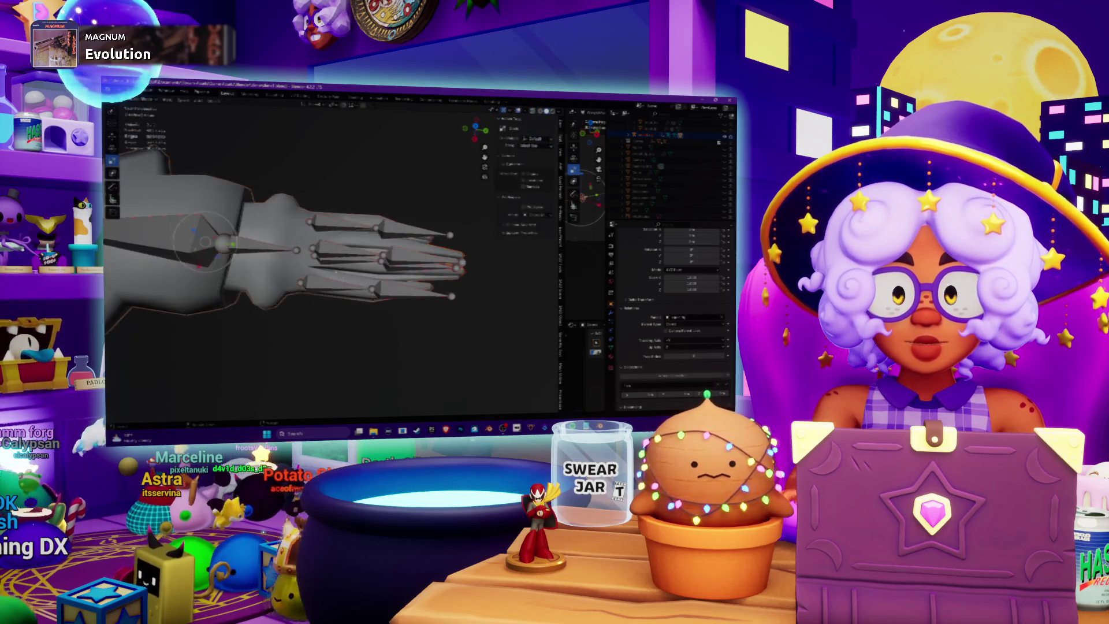
{"action": "left_click", "coordinate": [378, 99]}
{"action": "key", "text": "space"}
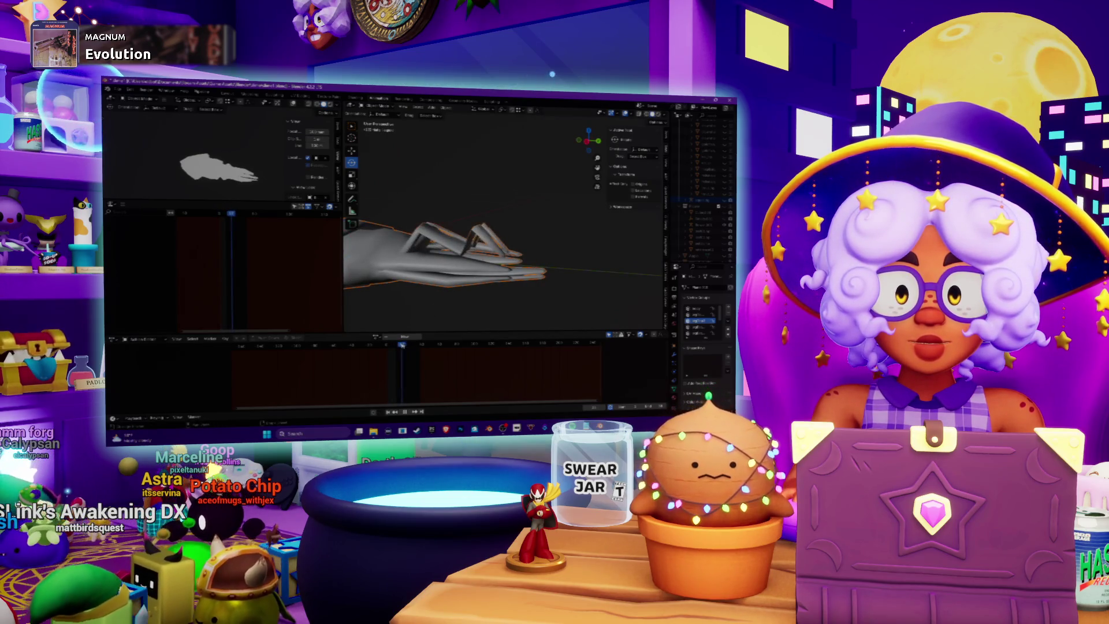
- Toggle the arm mesh into Weight Paint and reposition the view around the hand and bones
{"action": "key", "text": "ctrl+Tab"}
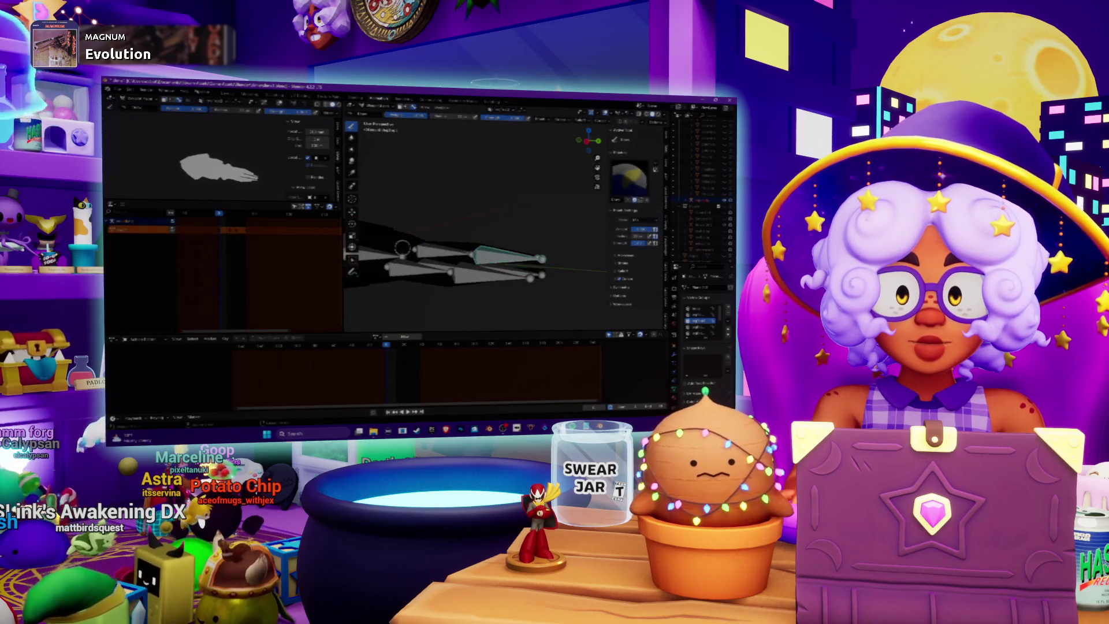
{"action": "middle_click_drag", "start_coordinate": [412, 225], "coordinate": [438, 242]}
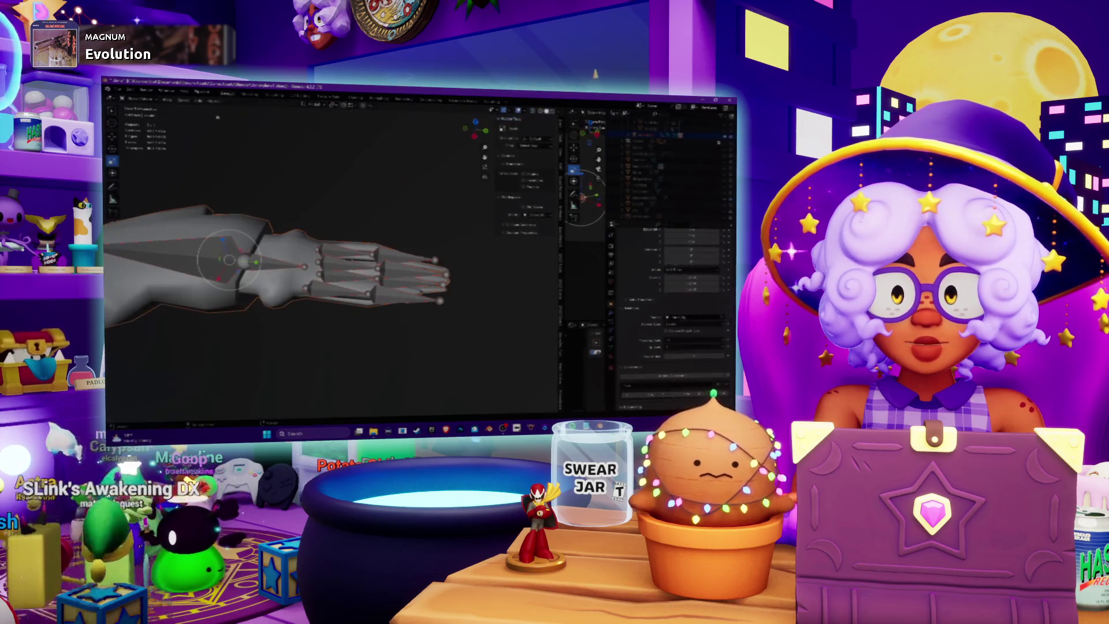
{"action": "middle_click_drag", "start_coordinate": [289, 260], "coordinate": [318, 254]}
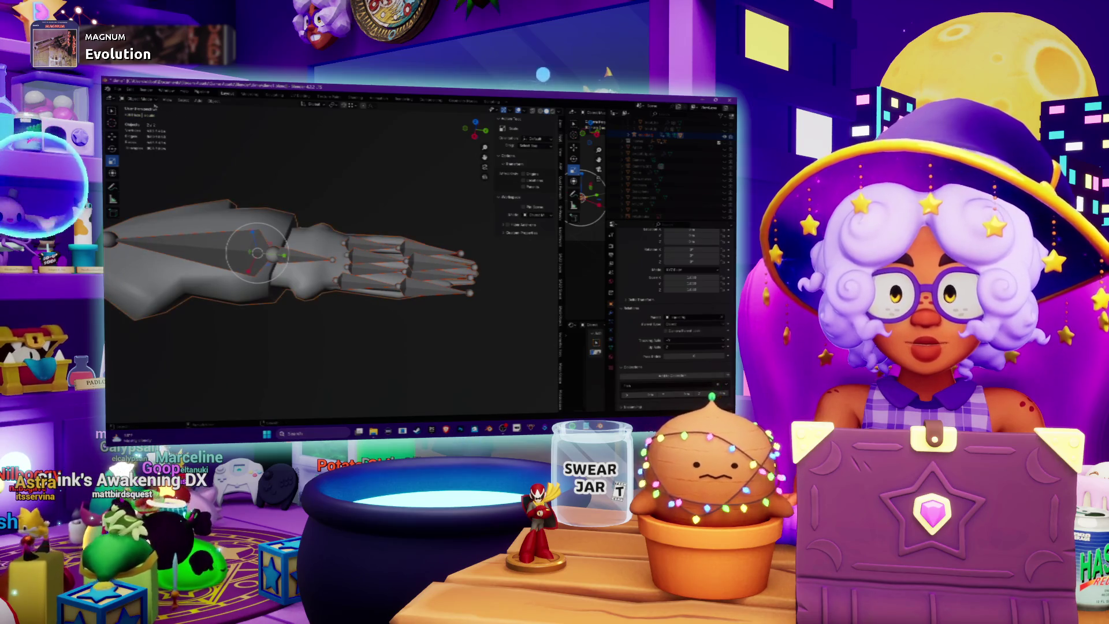
- Enter Weight Paint mode on the arm mesh and check its edges in an orthographic side view
{"action": "left_click", "coordinate": [134, 100]}
{"action": "left_click", "coordinate": [141, 136]}
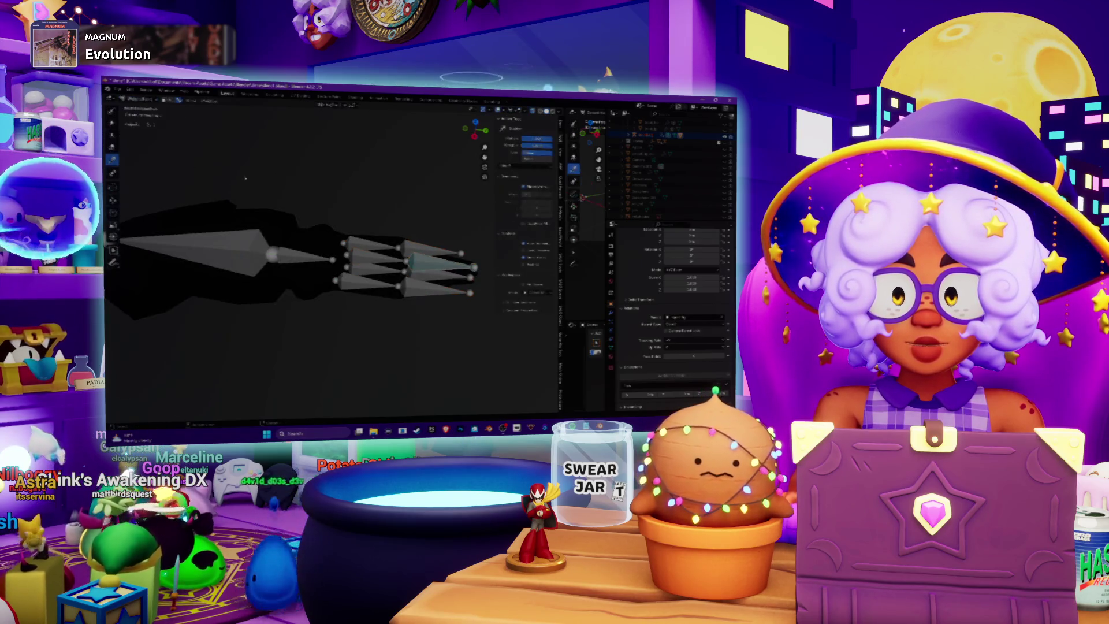
{"action": "mouse_move", "coordinate": [323, 260]}
{"action": "middle_mouse_down"}
{"action": "mouse_move", "coordinate": [289, 185]}
{"action": "mouse_move", "coordinate": [388, 270]}
{"action": "mouse_move", "coordinate": [322, 182]}
{"action": "mouse_move", "coordinate": [249, 125]}
{"action": "middle_mouse_up"}
{"action": "key", "text": "Tab"}
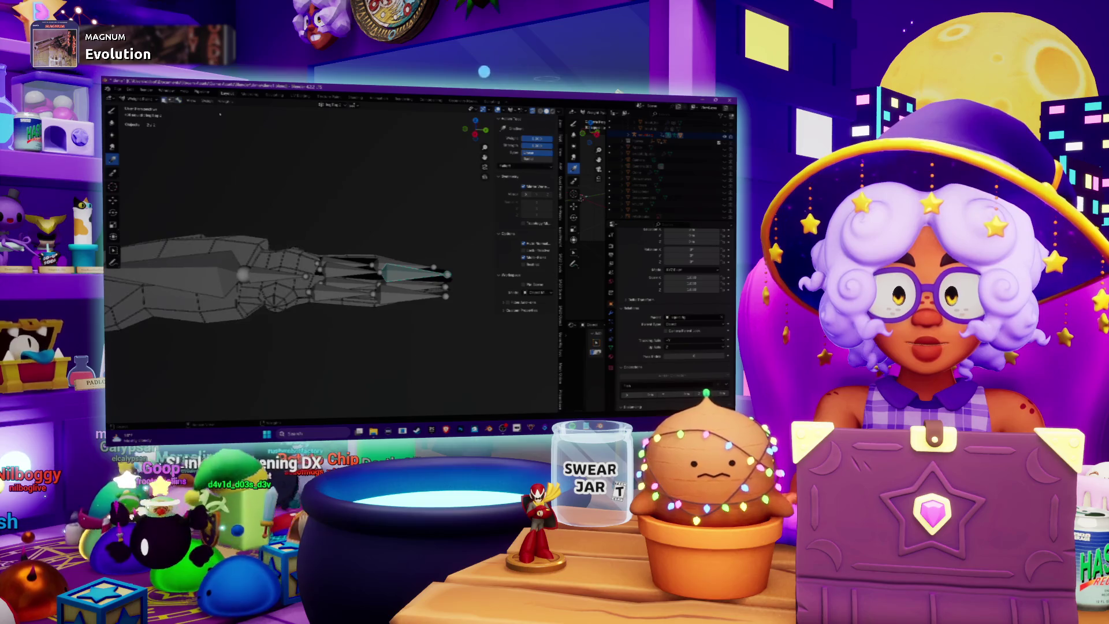
{"action": "key", "text": "KP_3"}
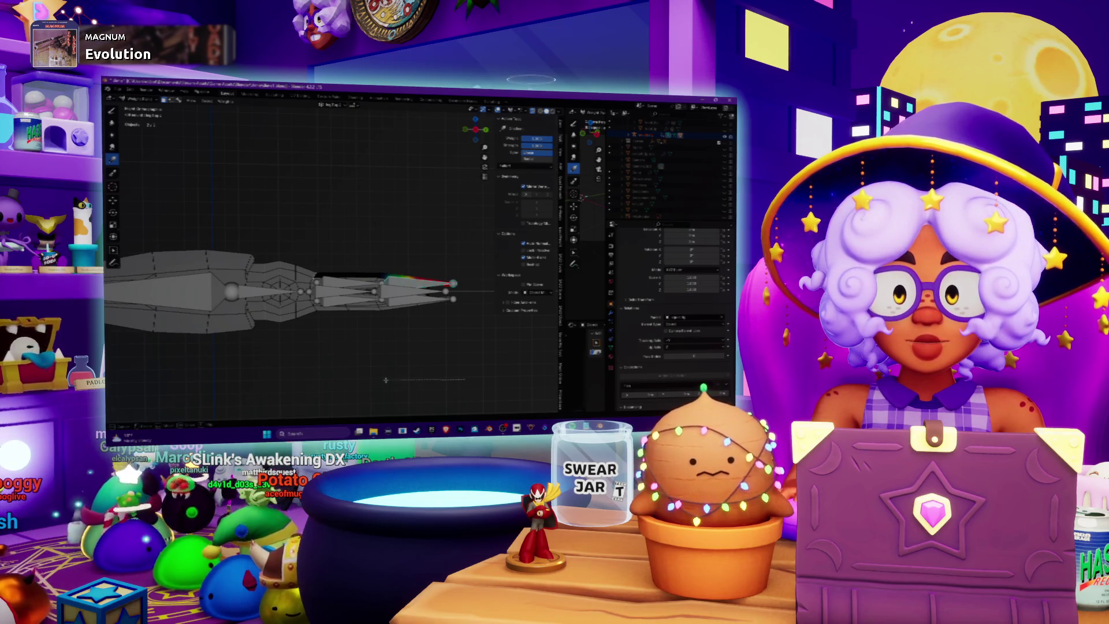
{"action": "middle_click_drag", "start_coordinate": [386, 382], "coordinate": [370, 361]}
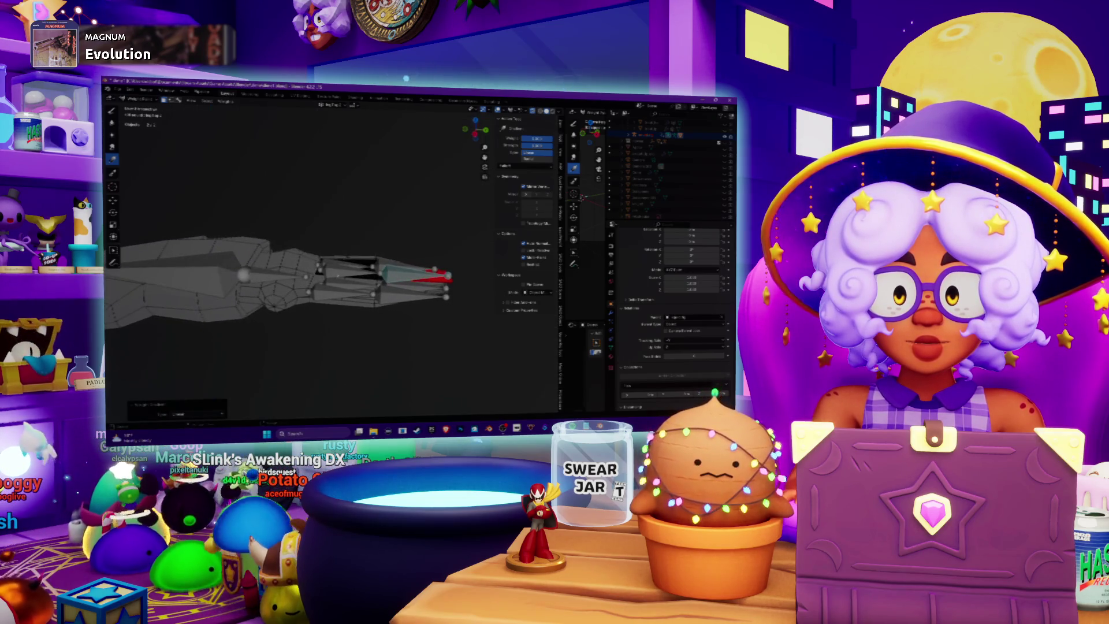
{"action": "left_click", "coordinate": [180, 102]}
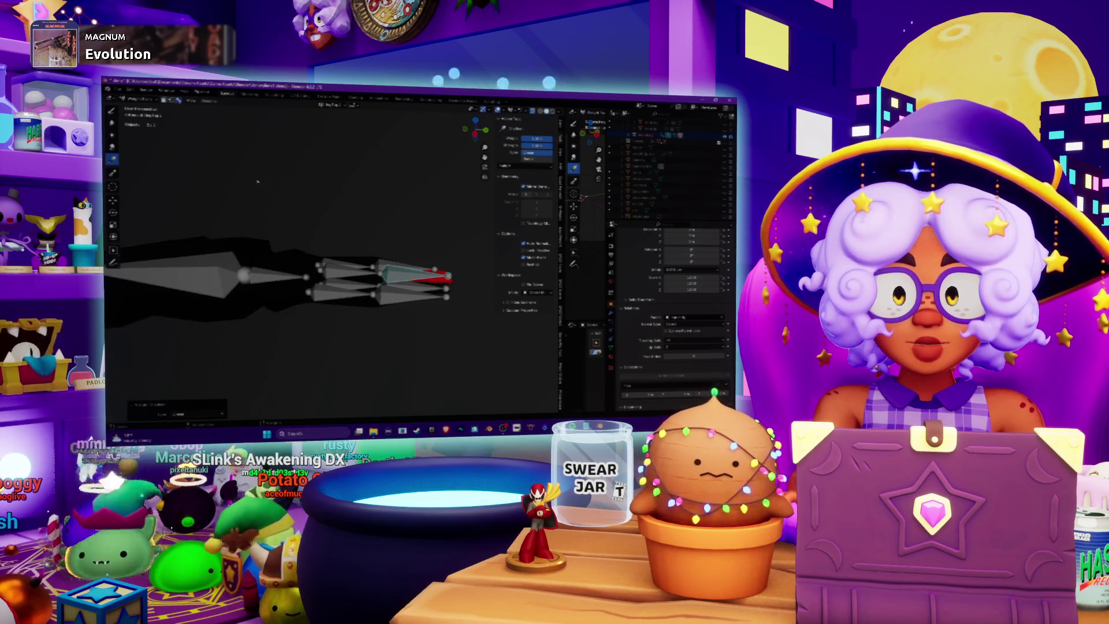
- Select the finger bones one by one to review their weights, ending in a front view
{"action": "left_click", "coordinate": [327, 264], "text": "ctrl"}
{"action": "mouse_move", "coordinate": [327, 265]}
{"action": "middle_mouse_down"}
{"action": "mouse_move", "coordinate": [349, 253]}
{"action": "mouse_move", "coordinate": [370, 282]}
{"action": "mouse_move", "coordinate": [346, 272]}
{"action": "mouse_move", "coordinate": [431, 275]}
{"action": "mouse_move", "coordinate": [467, 264]}
{"action": "middle_mouse_up"}
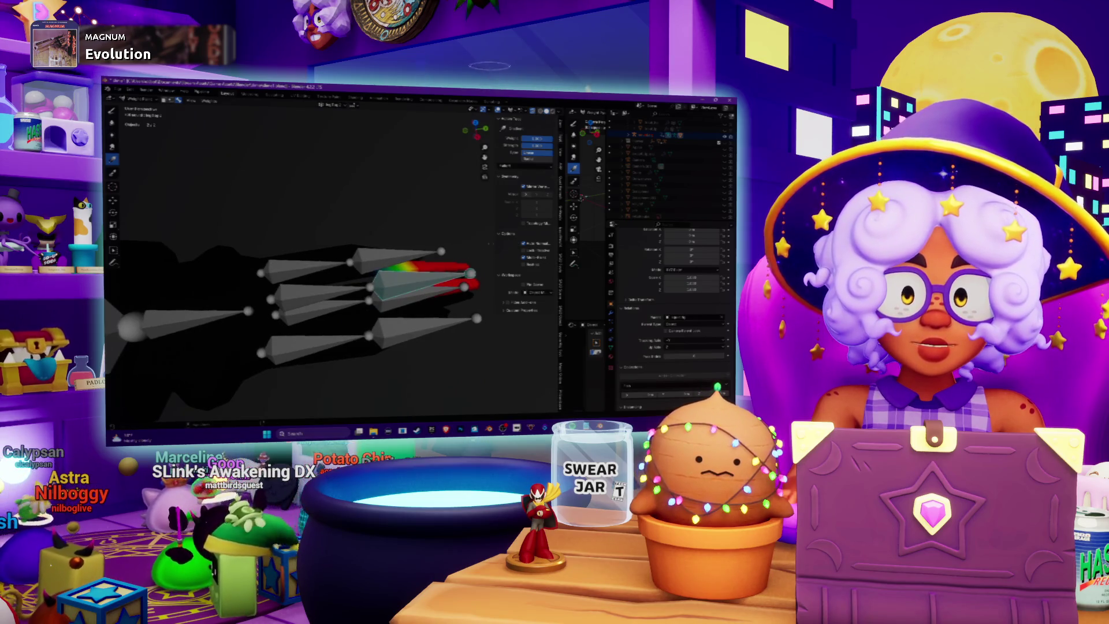
{"action": "middle_click_drag", "start_coordinate": [370, 283], "coordinate": [341, 284], "text": "shift"}
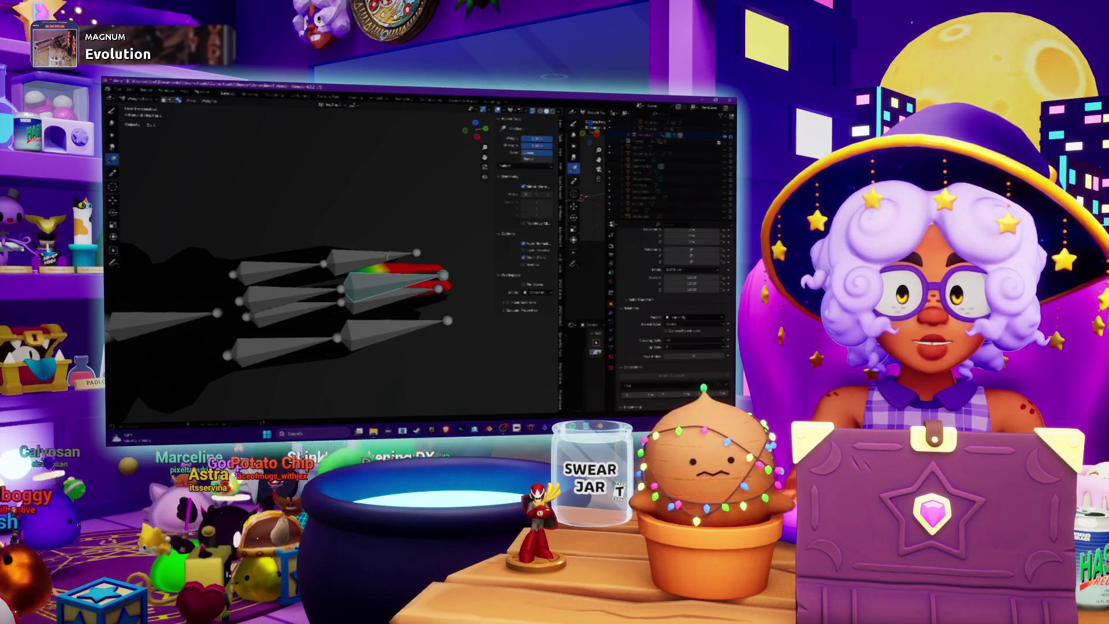
{"action": "middle_click_drag", "start_coordinate": [388, 256], "coordinate": [302, 263]}
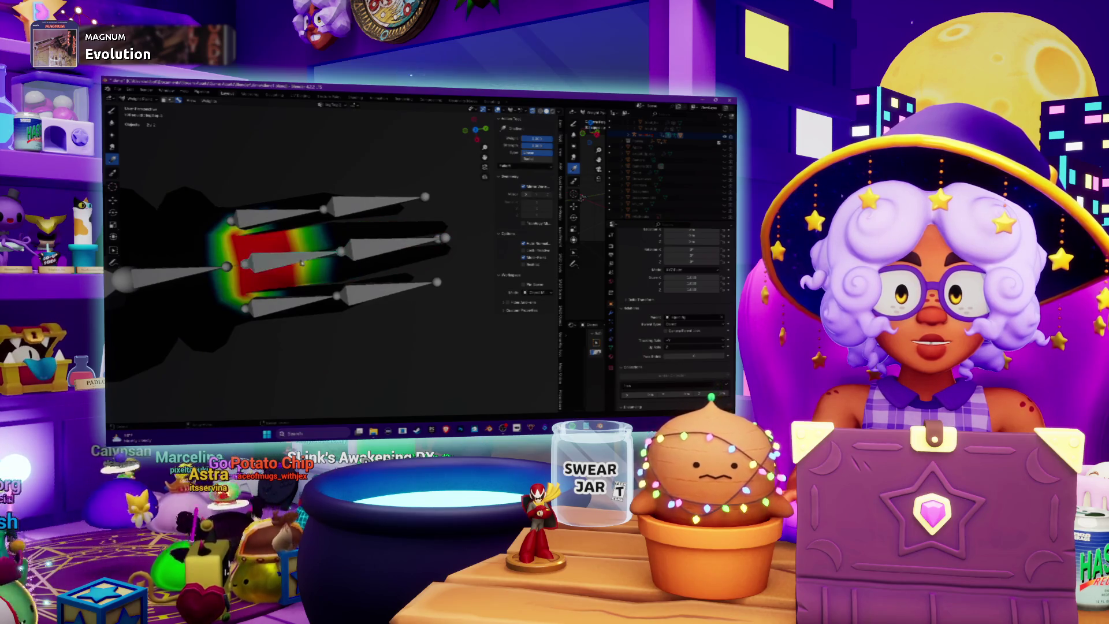
{"action": "left_click", "coordinate": [360, 248], "text": "ctrl"}
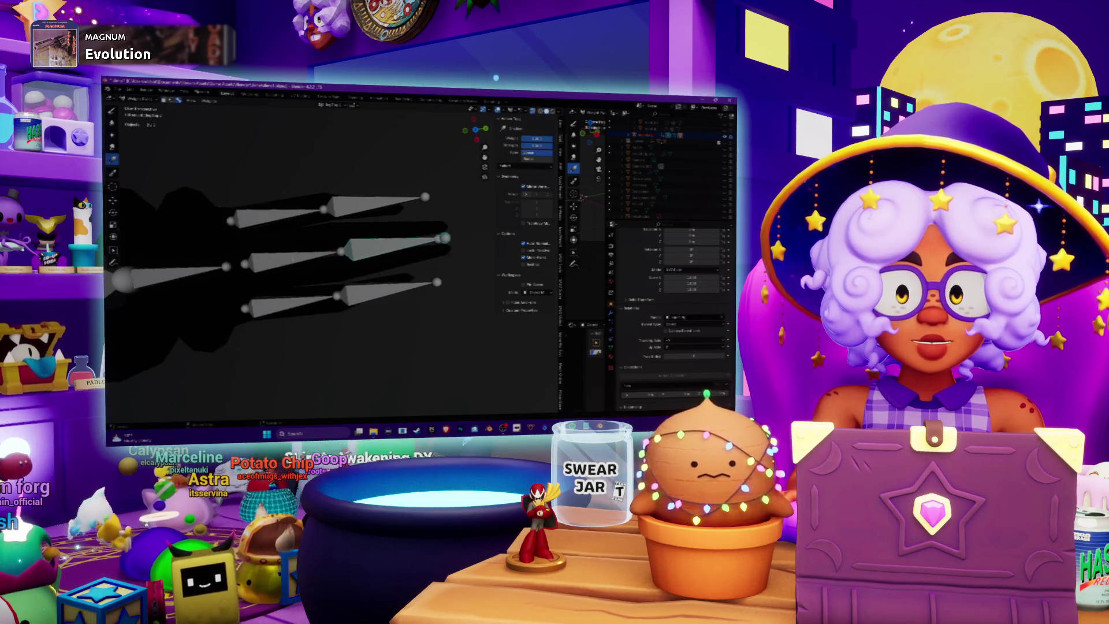
{"action": "left_click", "coordinate": [292, 263], "text": "ctrl"}
{"action": "middle_click_drag", "start_coordinate": [292, 262], "coordinate": [346, 243]}
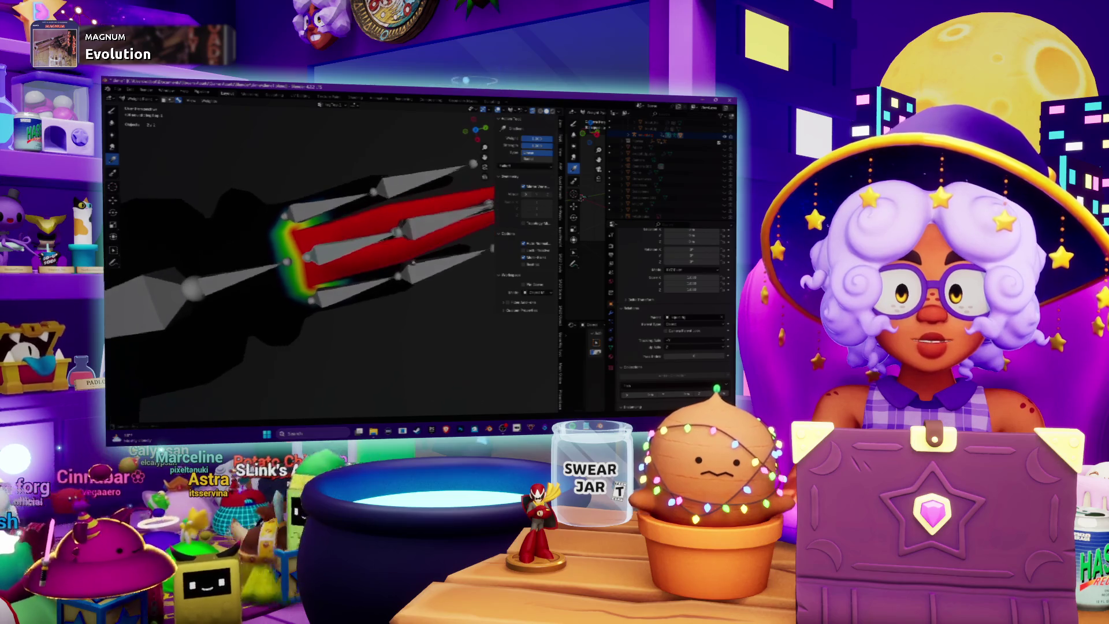
{"action": "key", "text": "KP_1"}
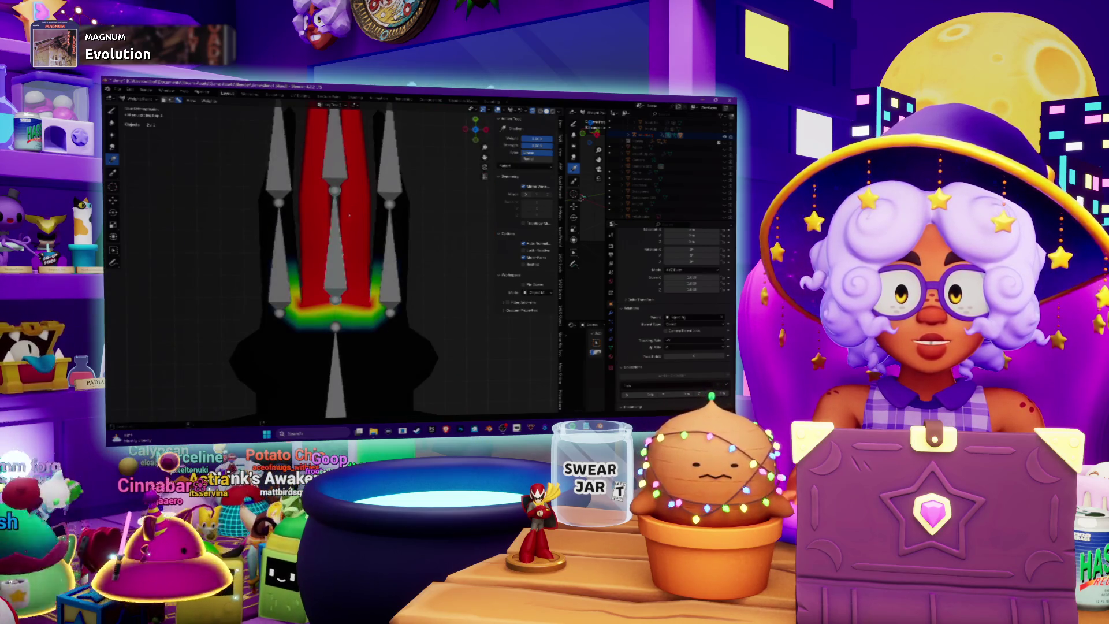
{"action": "middle_click_drag", "start_coordinate": [349, 215], "coordinate": [384, 272], "text": "shift"}
- Select an unweighted bone and try, undo and redo weight gradients across the fingers
{"action": "left_click", "coordinate": [372, 220], "text": "ctrl"}
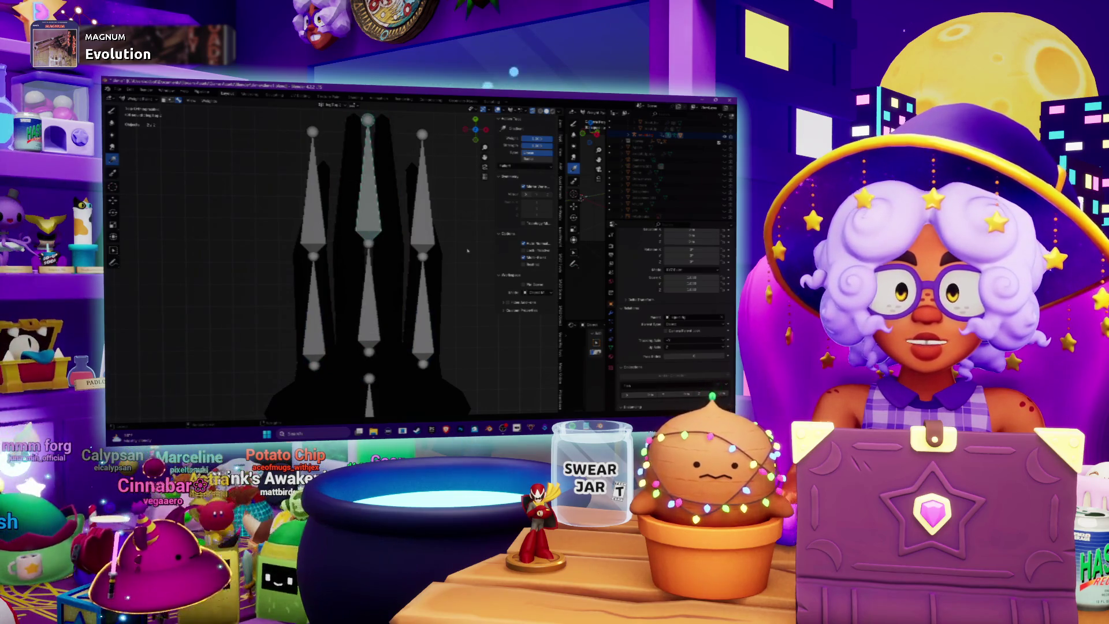
{"action": "key", "text": "ctrl+z"}
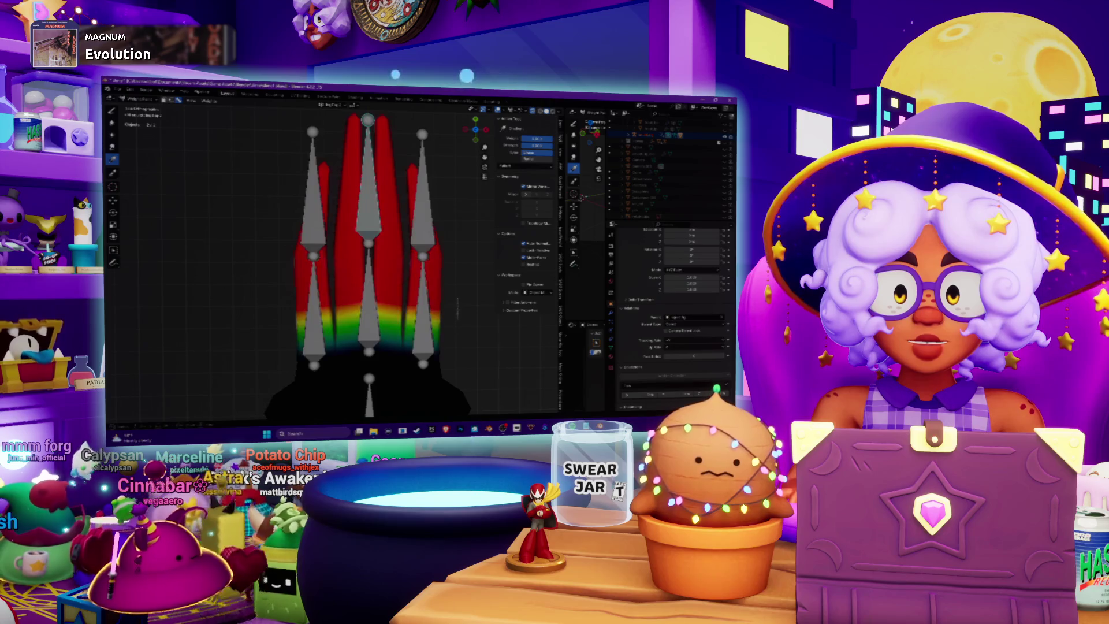
{"action": "key", "text": "ctrl+z"}
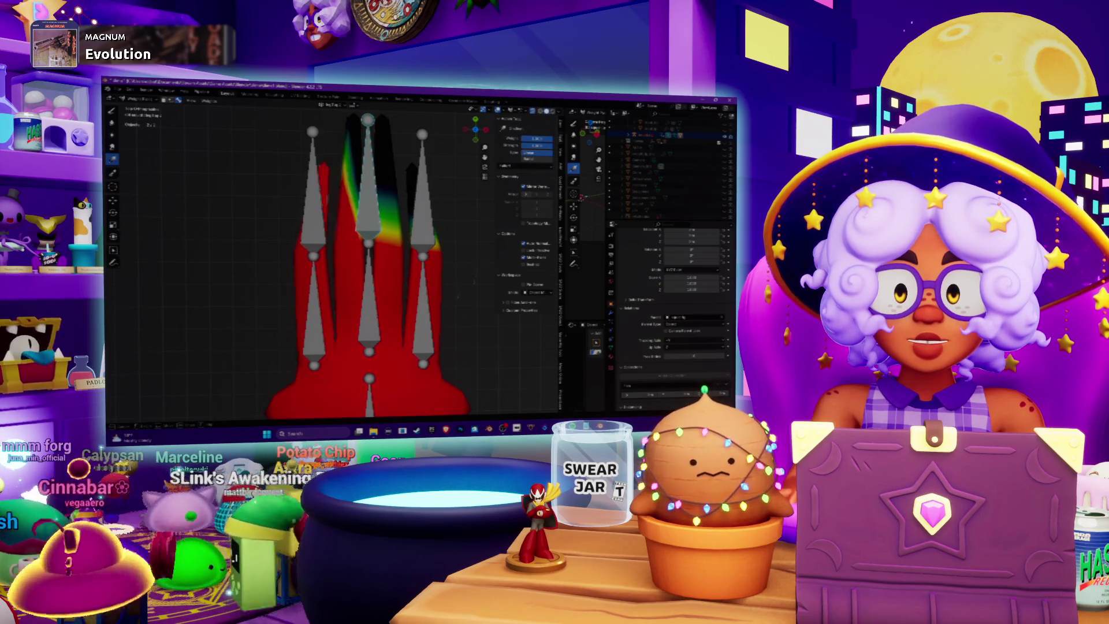
{"action": "key", "text": "ctrl+shift+z"}
{"action": "key", "text": "ctrl+z"}
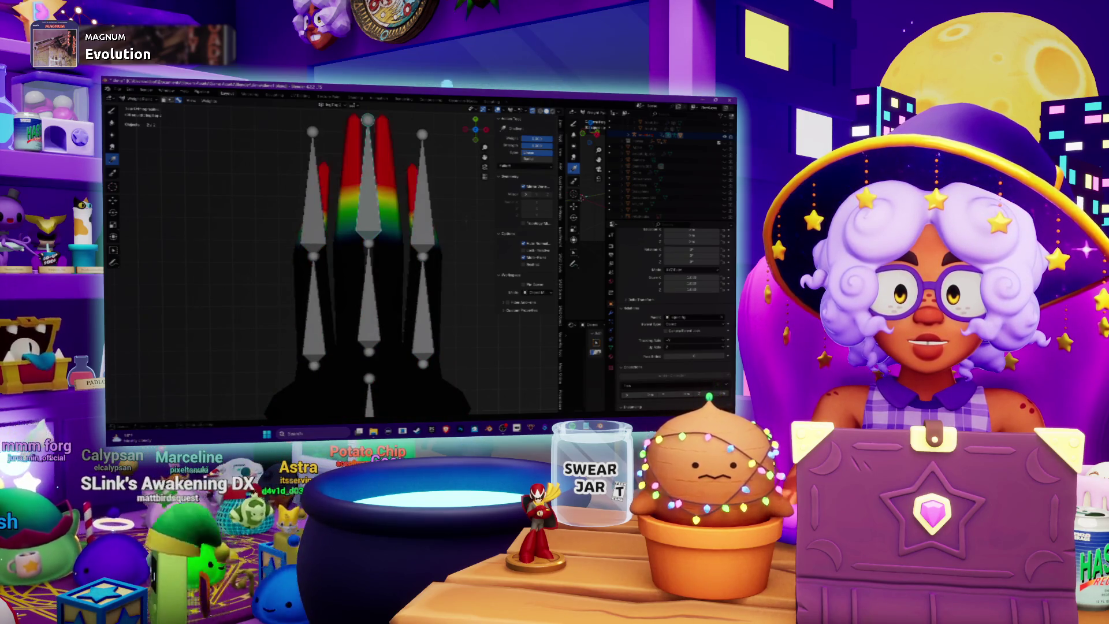
{"action": "left_click_drag", "start_coordinate": [466, 245], "coordinate": [467, 254]}
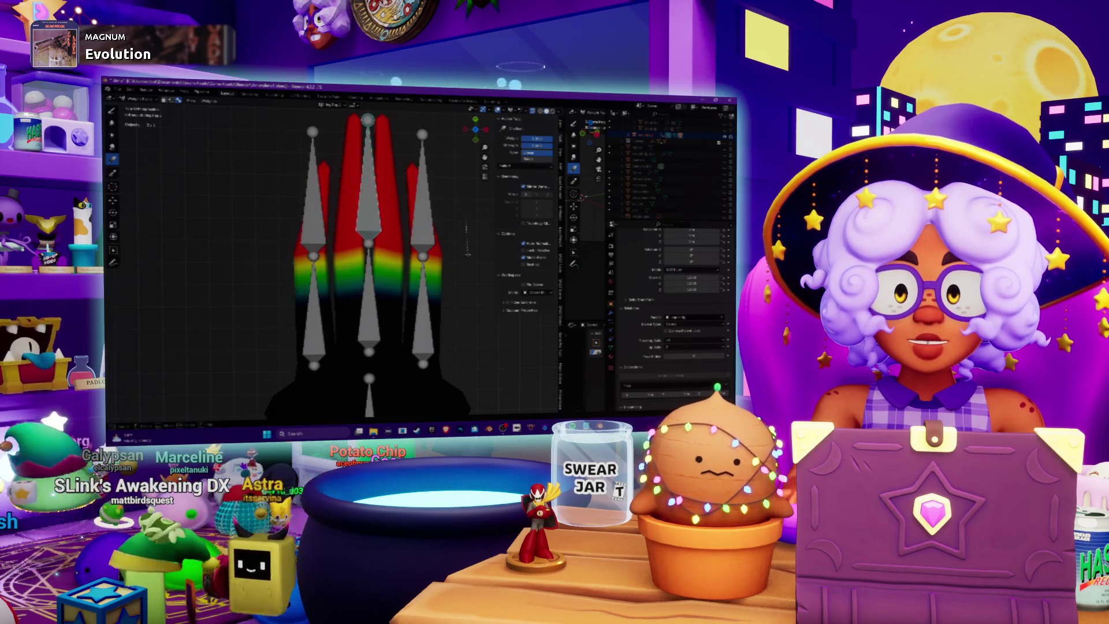
{"action": "key", "text": "ctrl+z"}
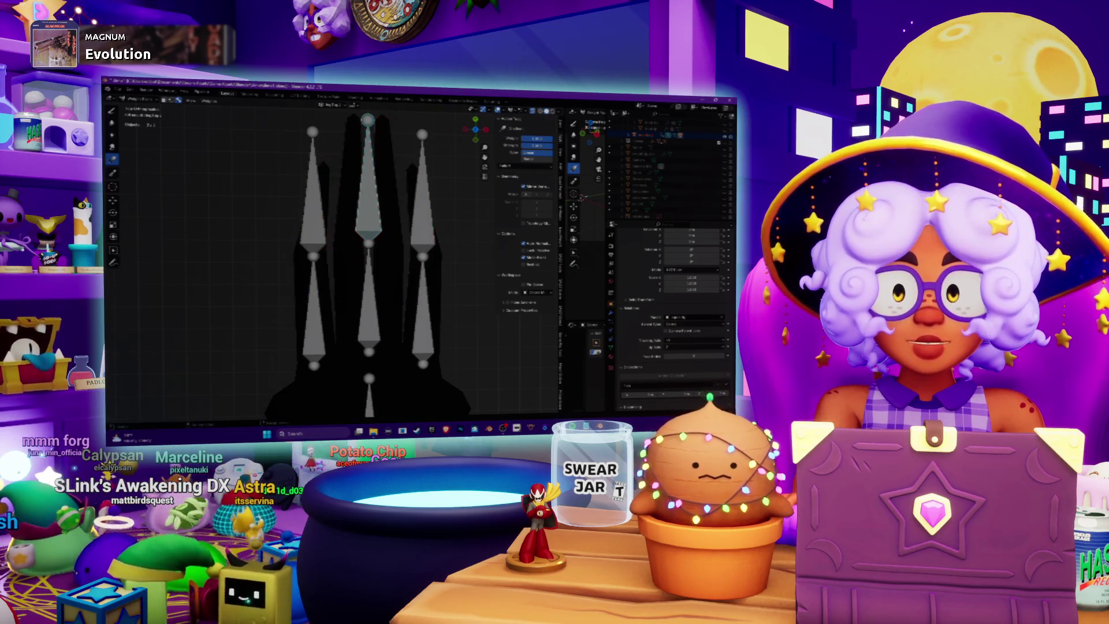
{"action": "key", "text": "ctrl+z"}
{"action": "mouse_move", "coordinate": [464, 254]}
{"action": "middle_mouse_down"}
{"action": "mouse_move", "coordinate": [329, 169]}
{"action": "mouse_move", "coordinate": [372, 220]}
{"action": "mouse_move", "coordinate": [236, 191]}
{"action": "mouse_move", "coordinate": [209, 114]}
{"action": "middle_mouse_up"}
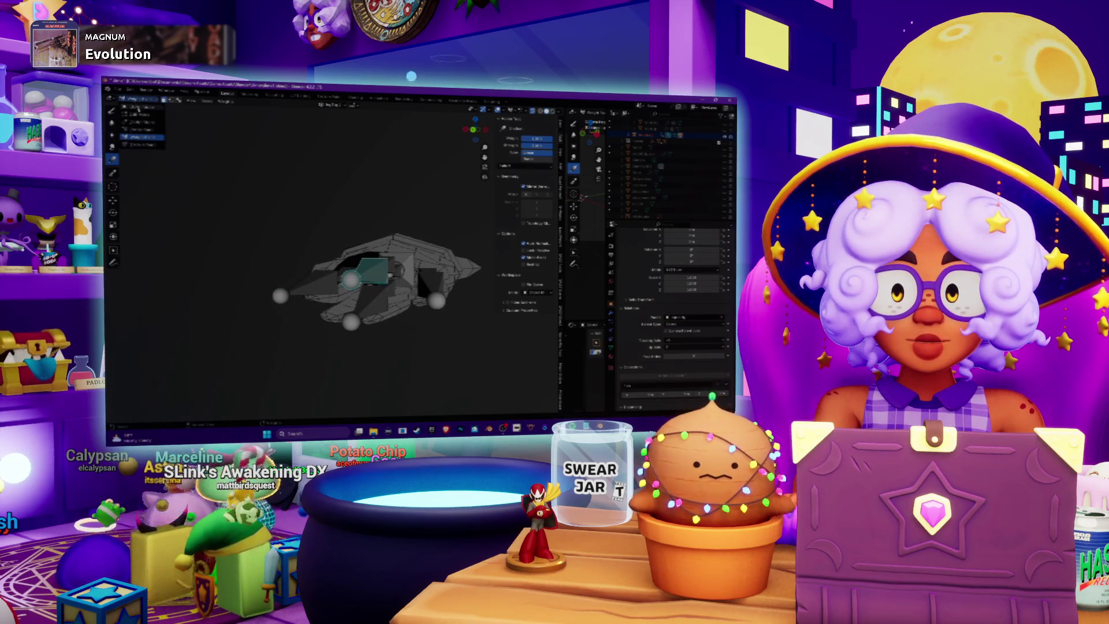
- Switch the hand mesh to Object Mode, then Edit Mode to inspect the selected finger faces
{"action": "left_click", "coordinate": [138, 108]}
{"action": "middle_click_drag", "start_coordinate": [323, 260], "coordinate": [370, 191]}
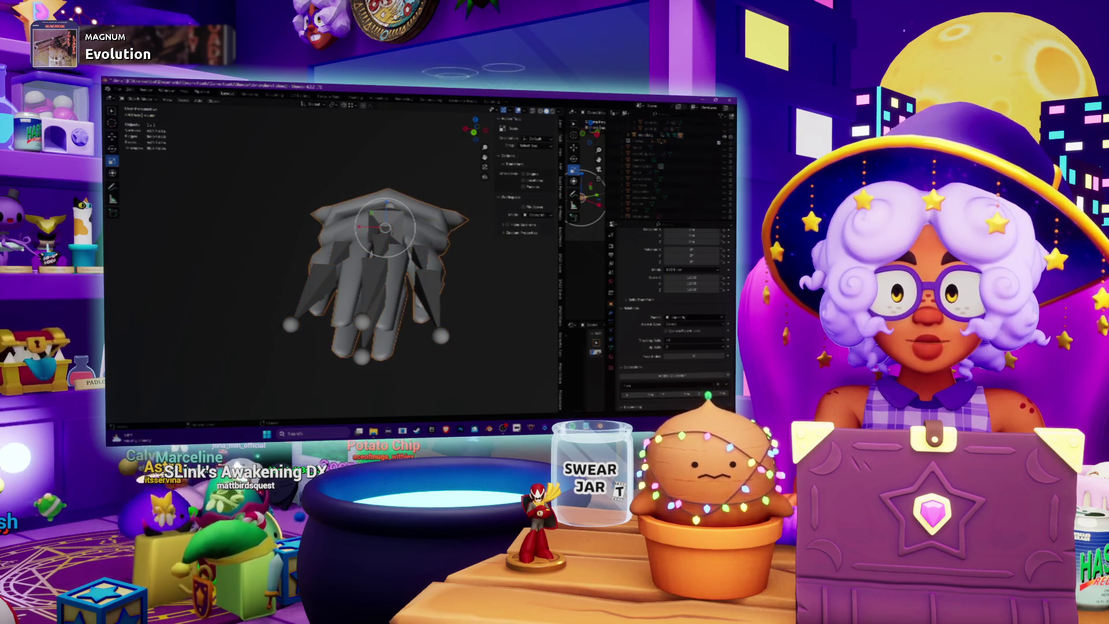
{"action": "left_click", "coordinate": [142, 115]}
{"action": "middle_click_drag", "start_coordinate": [375, 288], "coordinate": [381, 208]}
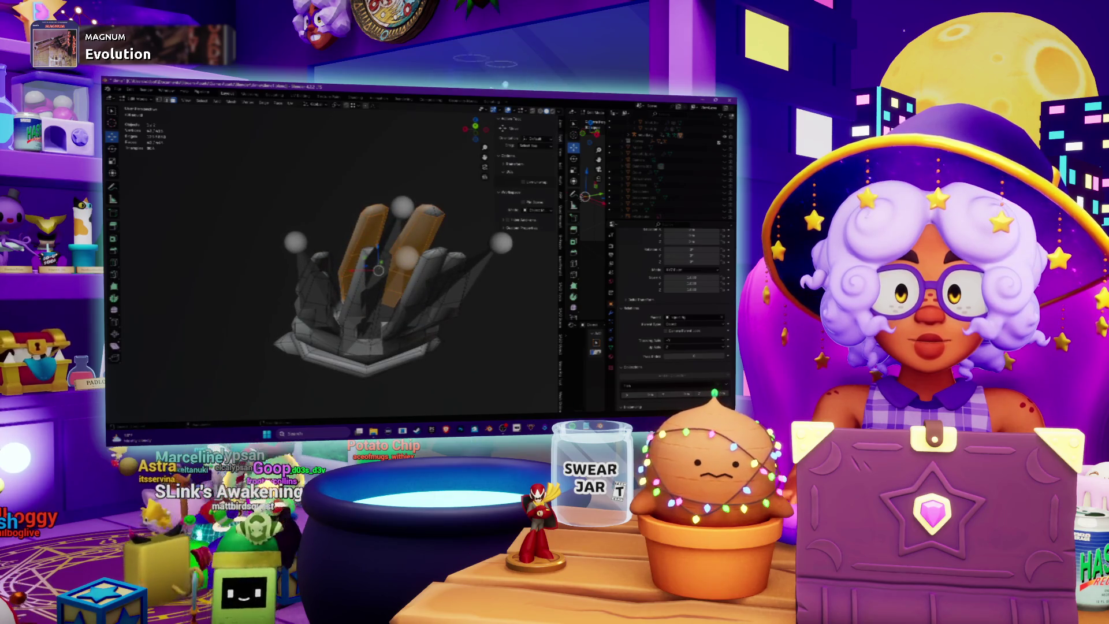
{"action": "scroll", "coordinate": [334, 260], "scroll_direction": "up", "scroll_amount": 5}
{"action": "middle_click_drag", "start_coordinate": [335, 259], "coordinate": [370, 219]}
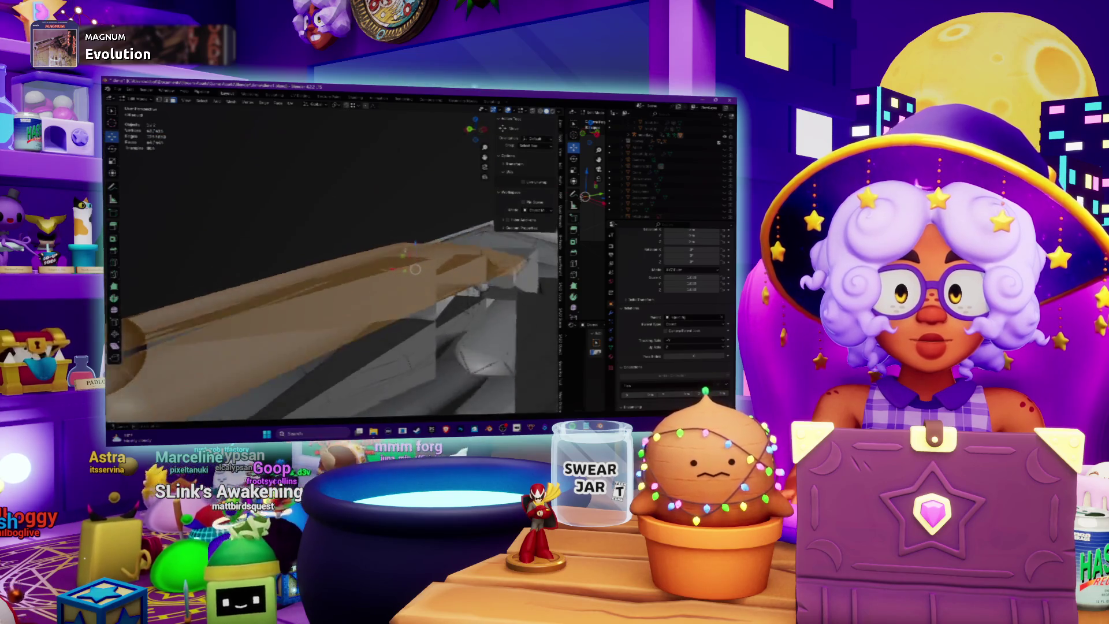
{"action": "scroll", "coordinate": [335, 260], "scroll_direction": "down", "scroll_amount": 5}
{"action": "middle_click_drag", "start_coordinate": [335, 260], "coordinate": [364, 236]}
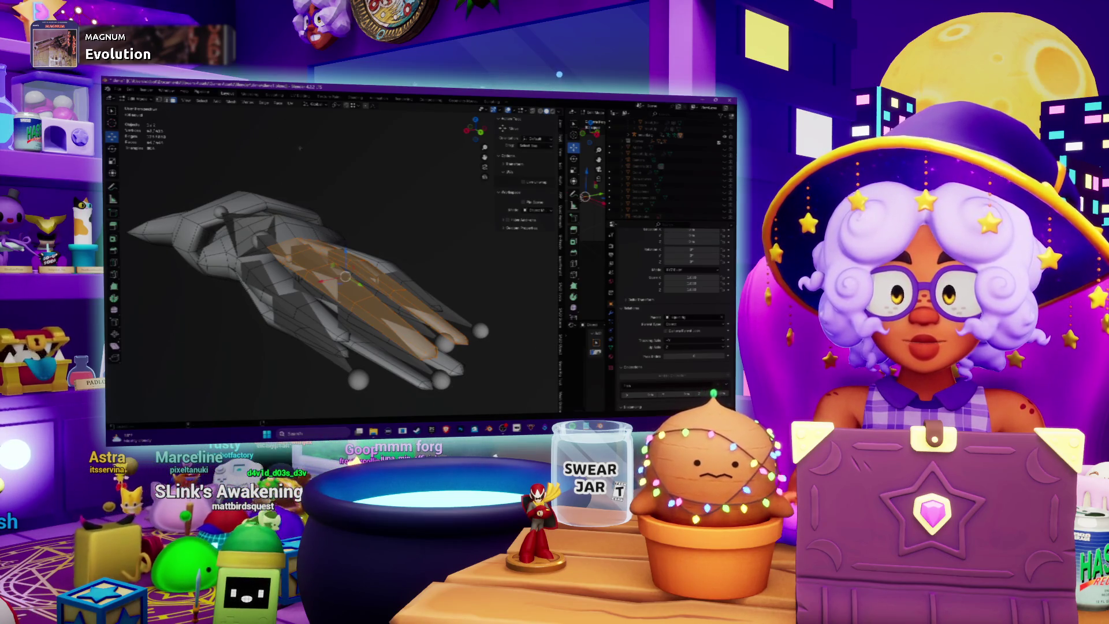
{"action": "middle_click_drag", "start_coordinate": [300, 148], "coordinate": [315, 141]}
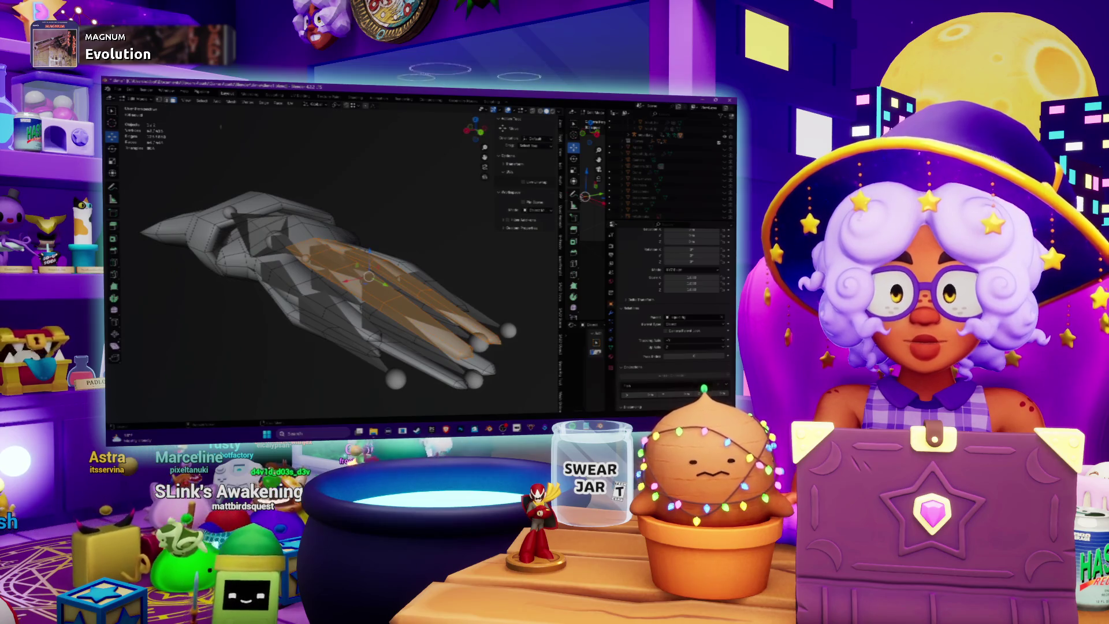
- Return the hand mesh to Object Mode and re-enter Weight Paint mode
{"action": "left_click", "coordinate": [140, 100]}
{"action": "left_click", "coordinate": [142, 107]}
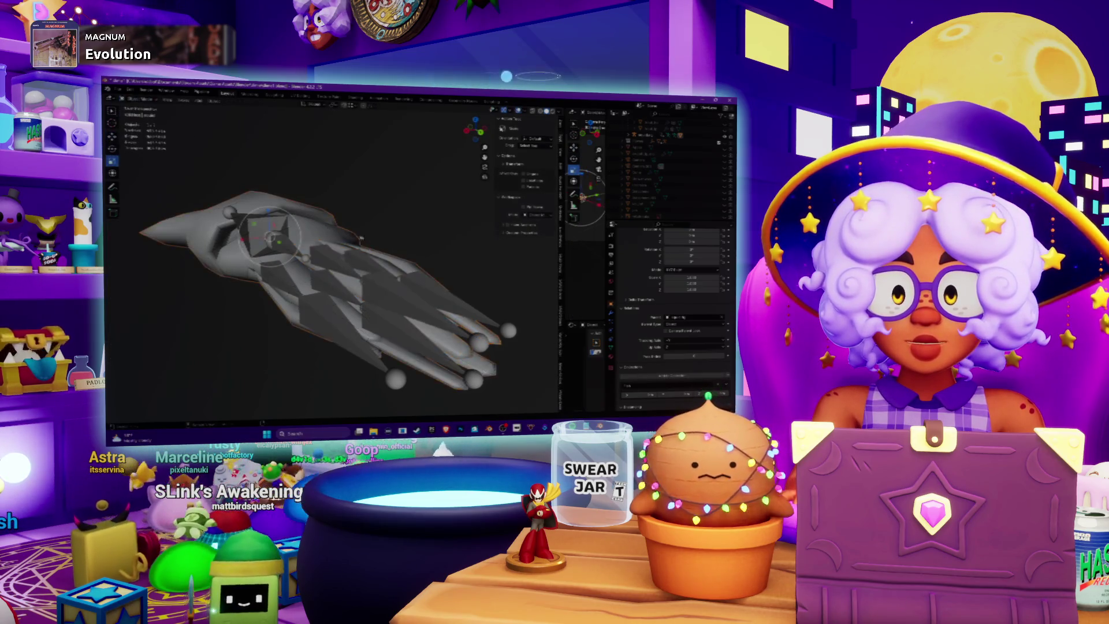
{"action": "middle_click_drag", "start_coordinate": [392, 246], "coordinate": [358, 231]}
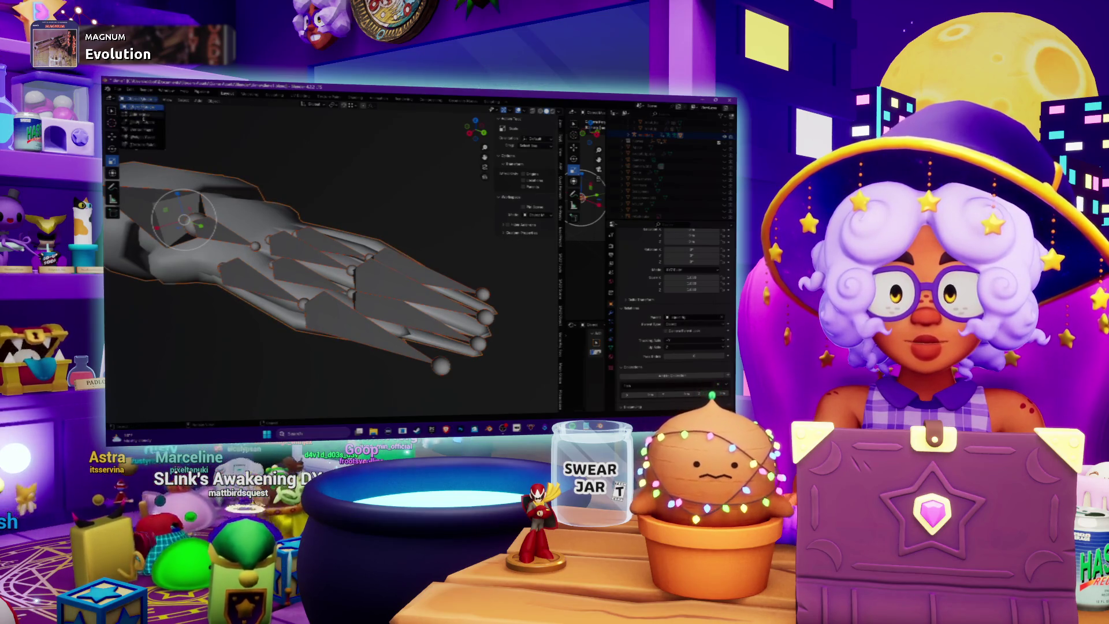
{"action": "left_click", "coordinate": [145, 139]}
{"action": "middle_click_drag", "start_coordinate": [272, 231], "coordinate": [293, 220]}
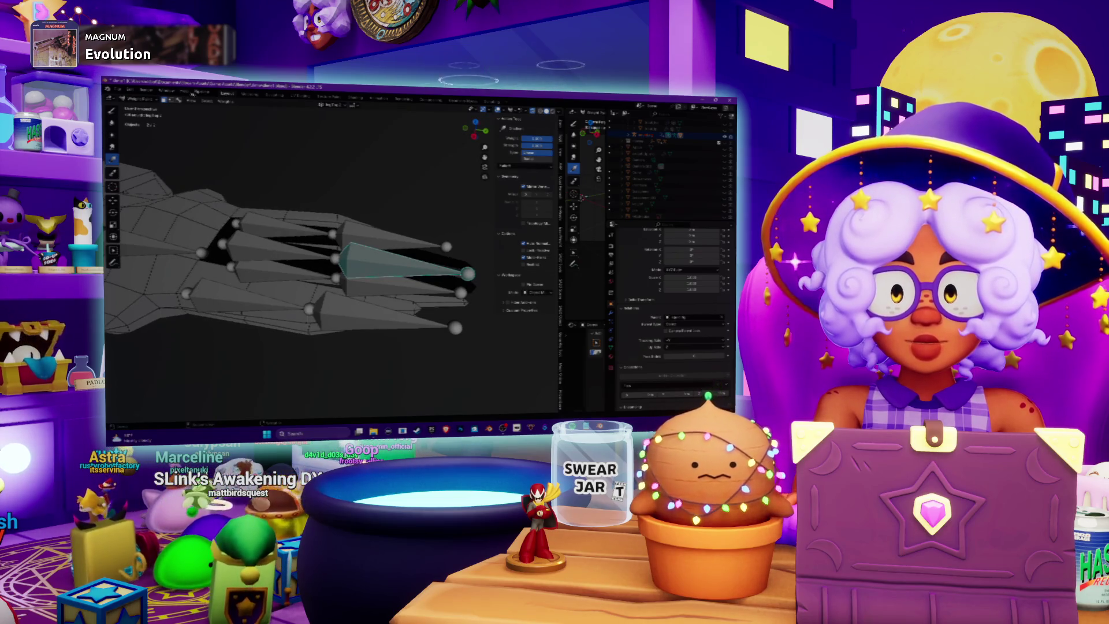
- Check the outer finger bones' weights one by one with the wireframe hidden
{"action": "left_click", "coordinate": [265, 252], "text": "ctrl"}
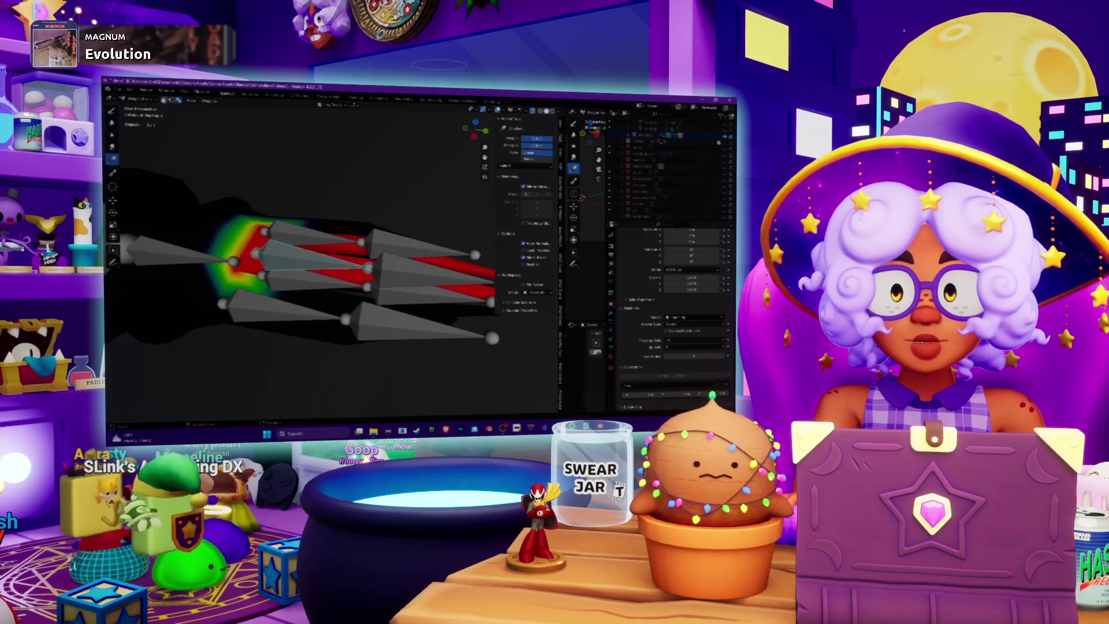
{"action": "mouse_move", "coordinate": [301, 243]}
{"action": "middle_mouse_down"}
{"action": "mouse_move", "coordinate": [243, 120]}
{"action": "mouse_move", "coordinate": [248, 145]}
{"action": "mouse_move", "coordinate": [312, 182]}
{"action": "middle_mouse_up"}
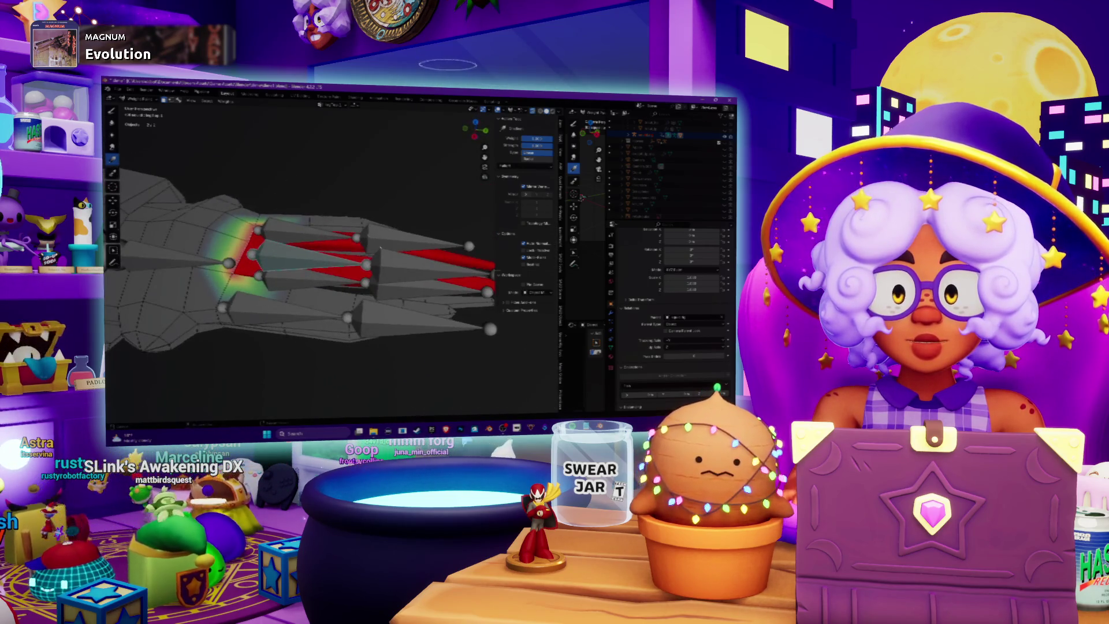
{"action": "key", "text": "shift+alt+z"}
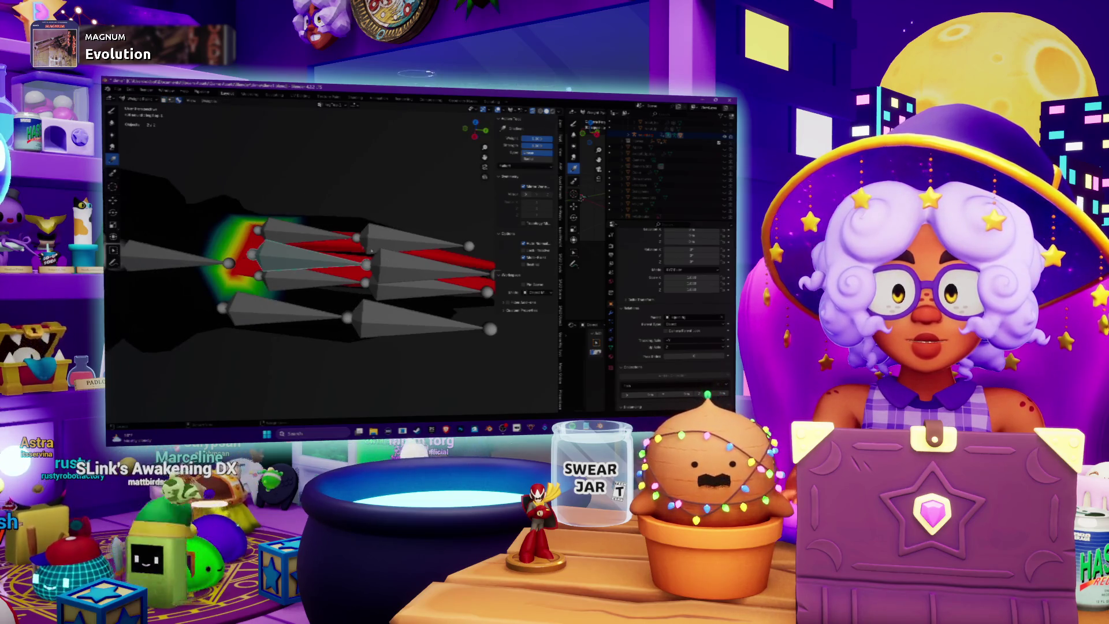
{"action": "left_click", "coordinate": [395, 267], "text": "ctrl"}
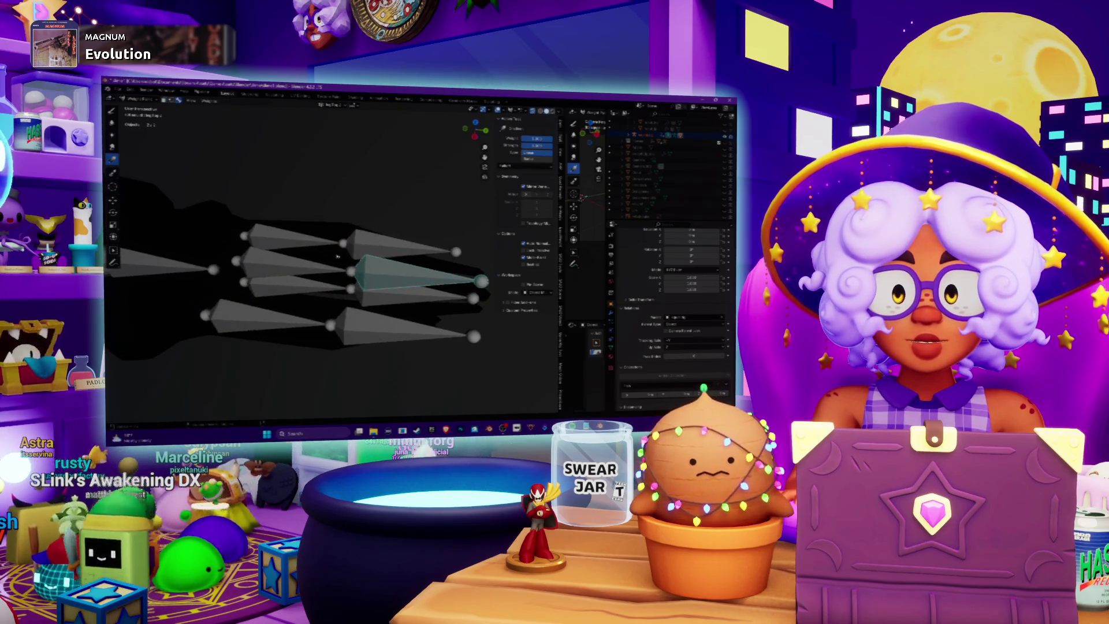
{"action": "middle_click_drag", "start_coordinate": [338, 256], "coordinate": [346, 261]}
{"action": "left_click", "coordinate": [341, 264], "text": "ctrl"}
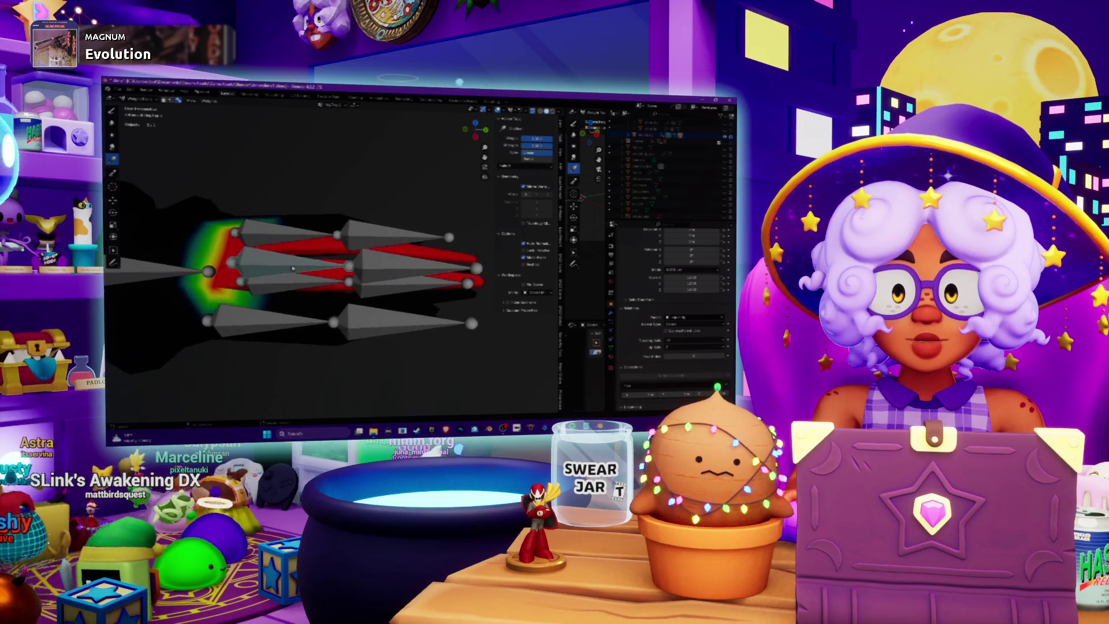
{"action": "left_click", "coordinate": [377, 268], "text": "ctrl"}
- Check the centre finger's top and middle segment weights, then switch to Animation
{"action": "mouse_move", "coordinate": [346, 265]}
{"action": "middle_mouse_down"}
{"action": "mouse_move", "coordinate": [469, 150]}
{"action": "mouse_move", "coordinate": [435, 187]}
{"action": "middle_mouse_up"}
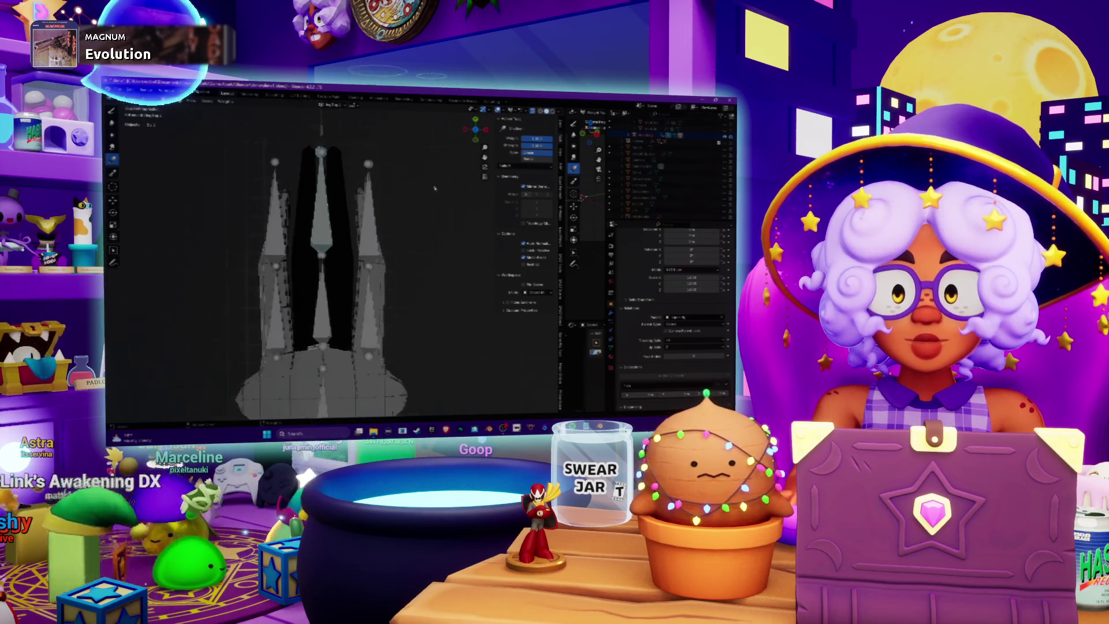
{"action": "left_click", "coordinate": [321, 225], "text": "ctrl"}
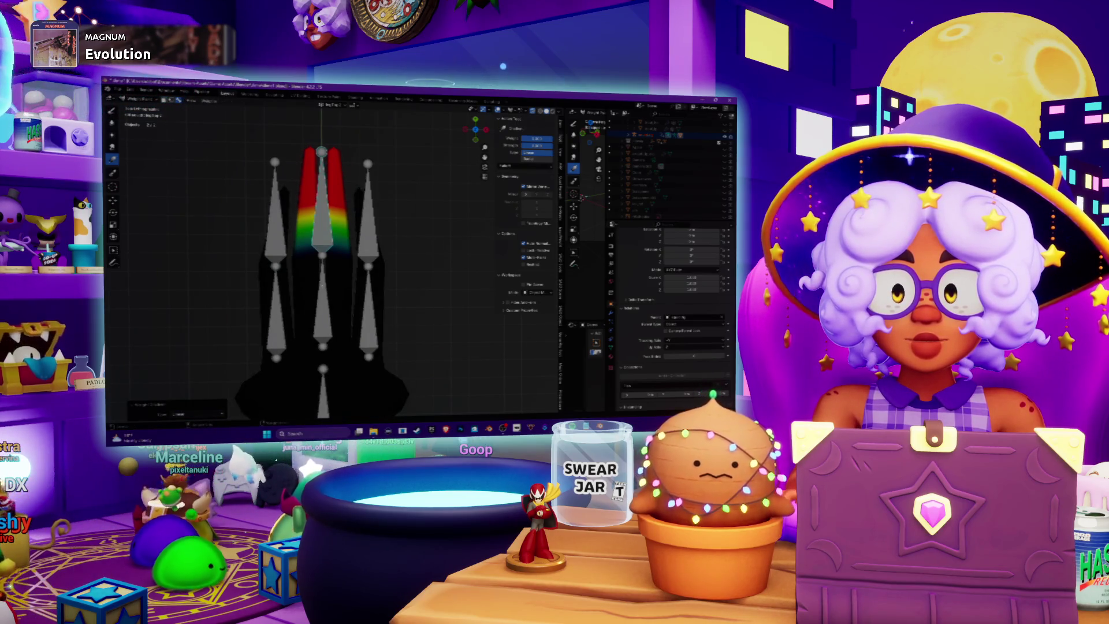
{"action": "left_click", "coordinate": [322, 285], "text": "ctrl"}
{"action": "left_click", "coordinate": [322, 228], "text": "ctrl"}
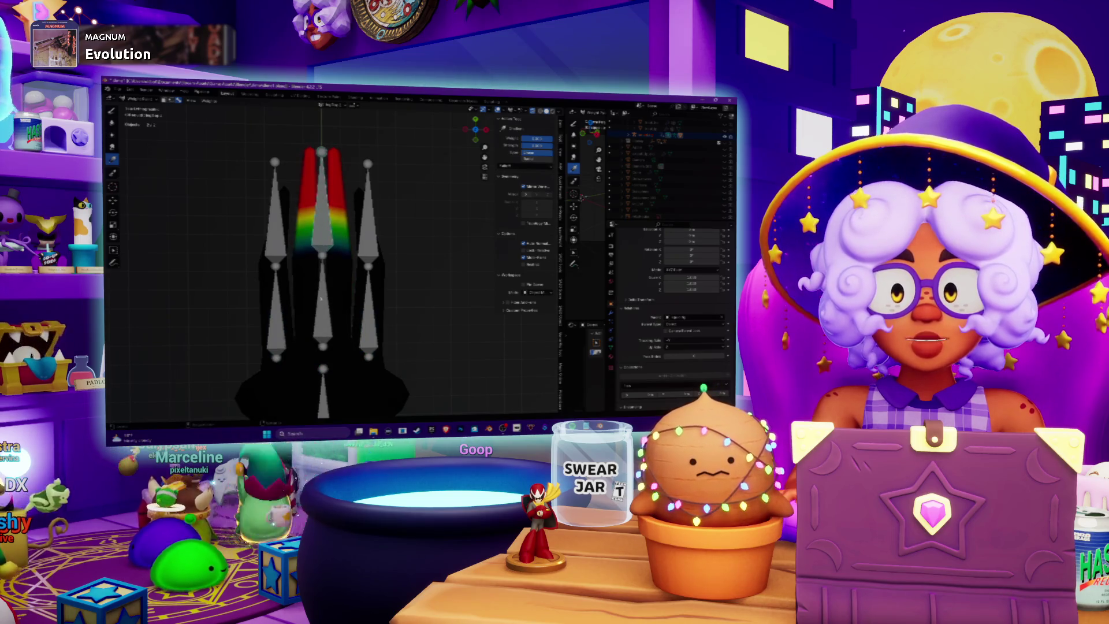
{"action": "middle_click_drag", "start_coordinate": [321, 298], "coordinate": [278, 96]}
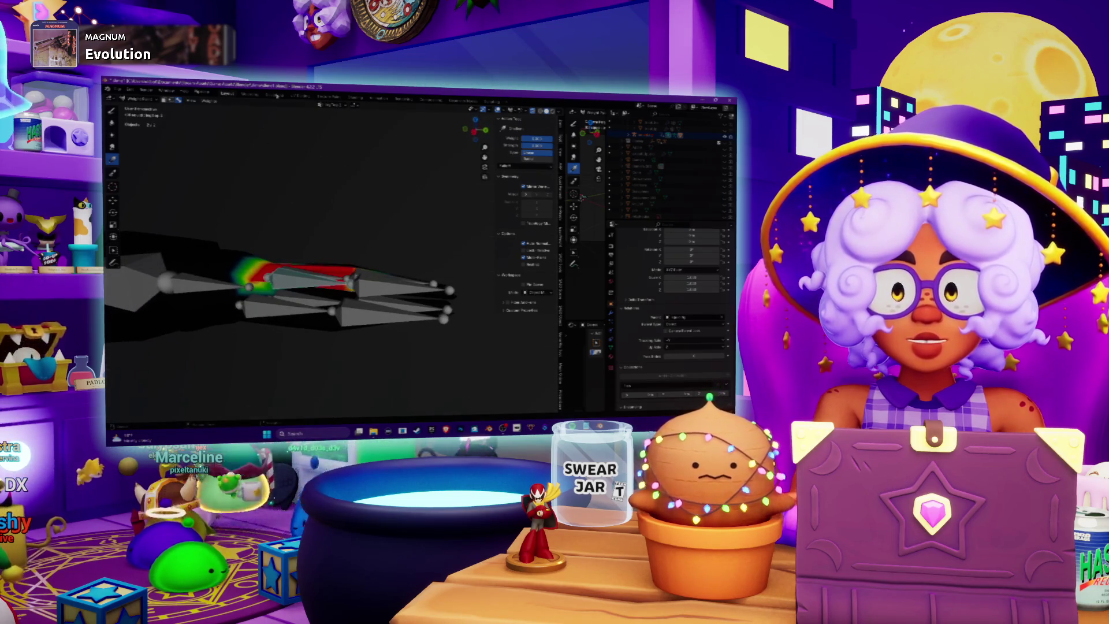
{"action": "left_click", "coordinate": [378, 97]}
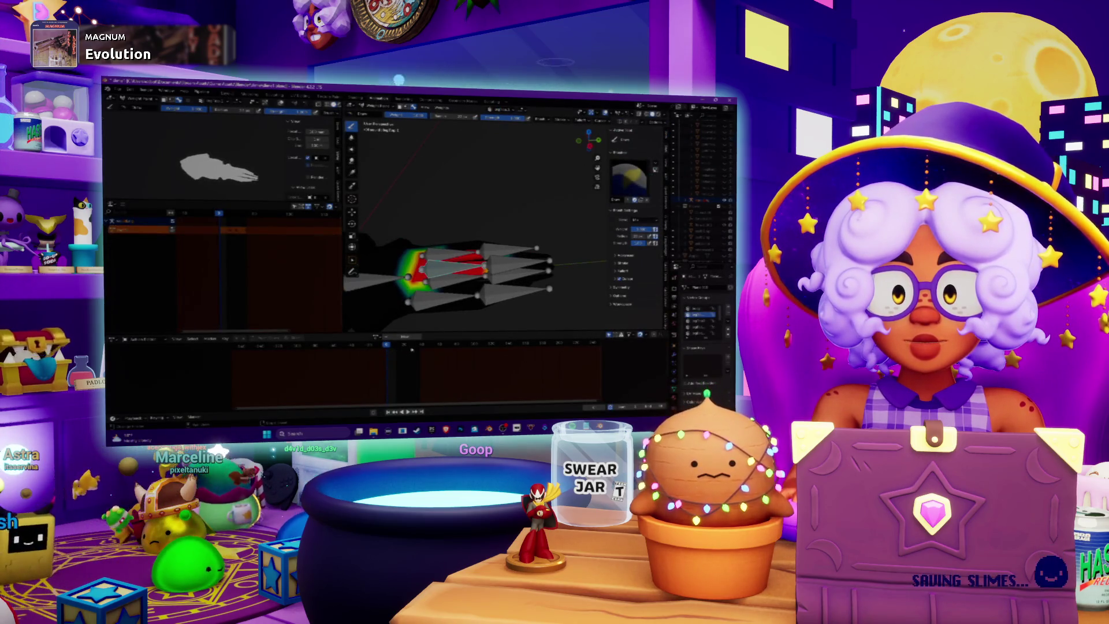
- Scrub the timeline to watch the weighted finger bend, then go back to Layout
{"action": "key", "text": "ctrl+z"}
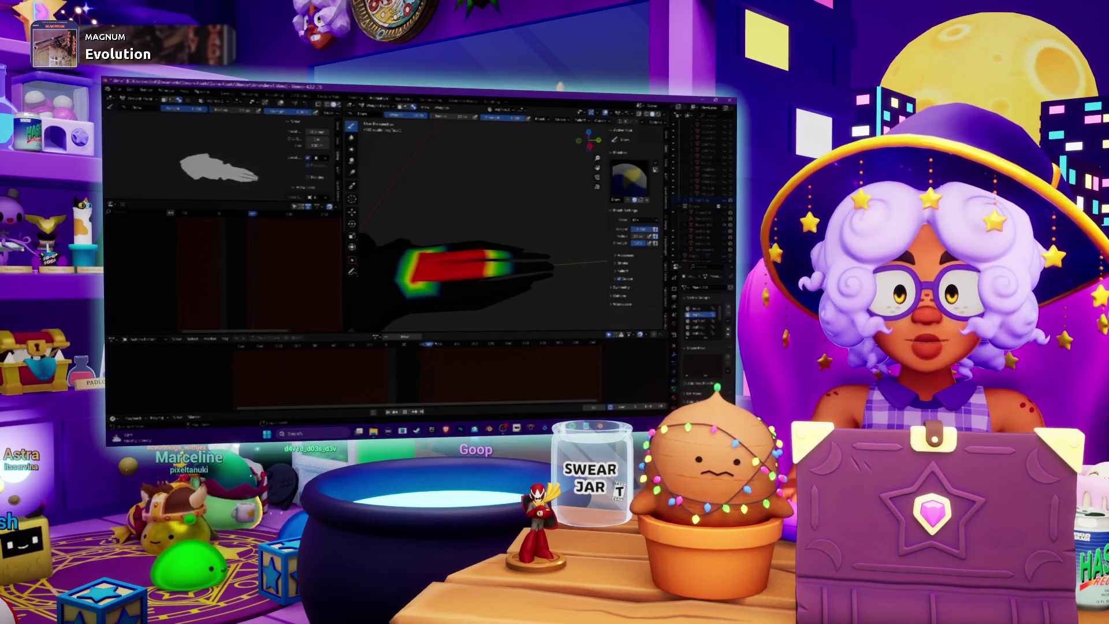
{"action": "left_click", "coordinate": [401, 345]}
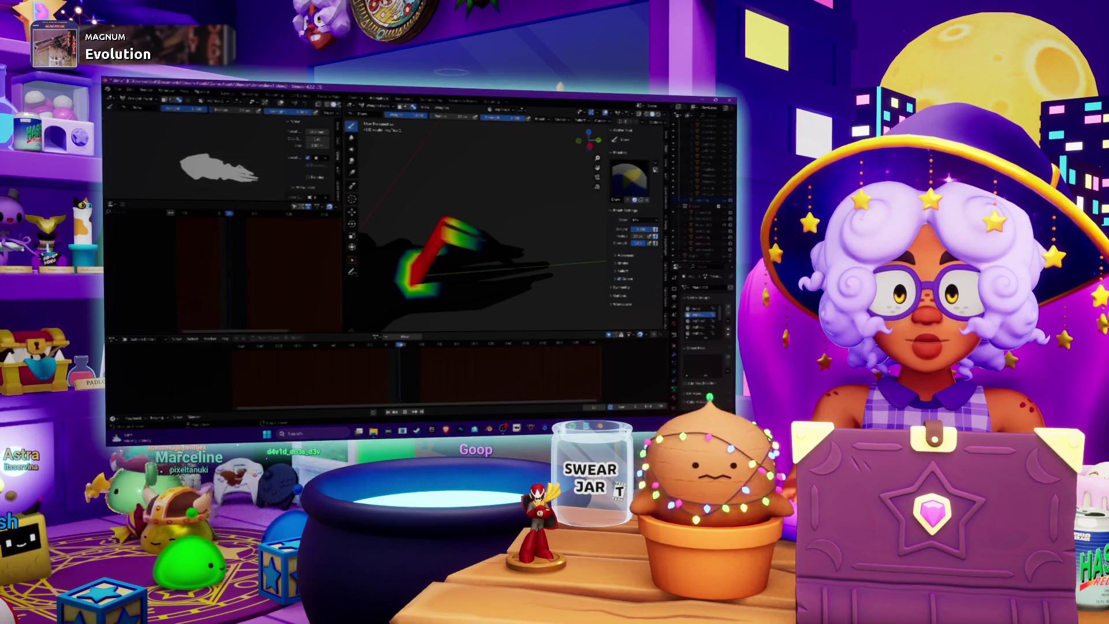
{"action": "left_click_drag", "start_coordinate": [400, 344], "coordinate": [407, 344]}
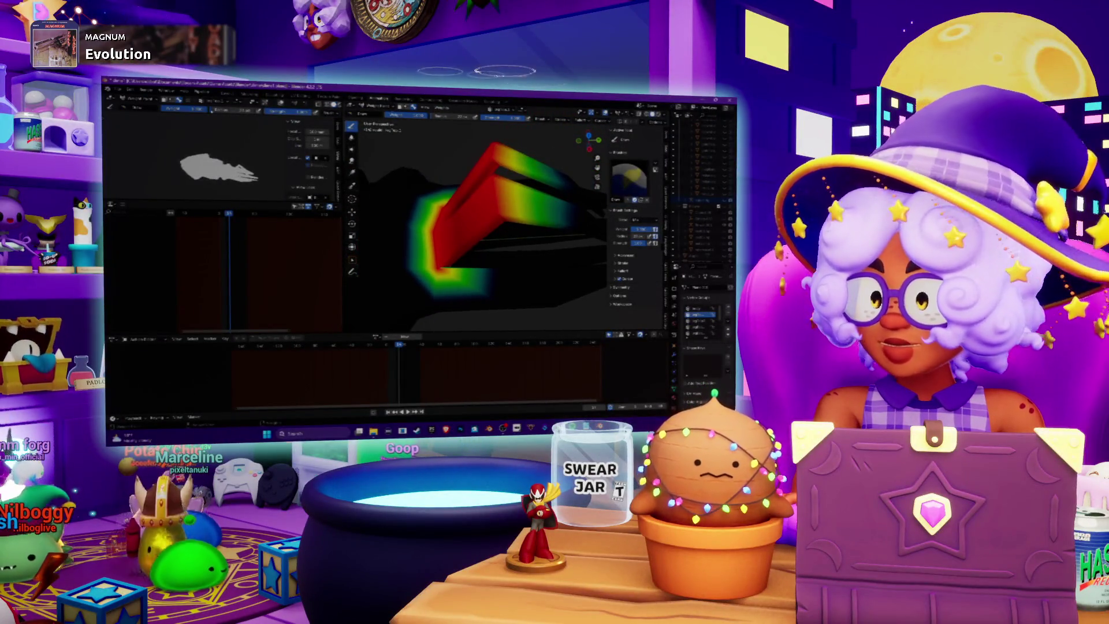
{"action": "left_click", "coordinate": [228, 94]}
{"action": "middle_click_drag", "start_coordinate": [288, 260], "coordinate": [324, 248]}
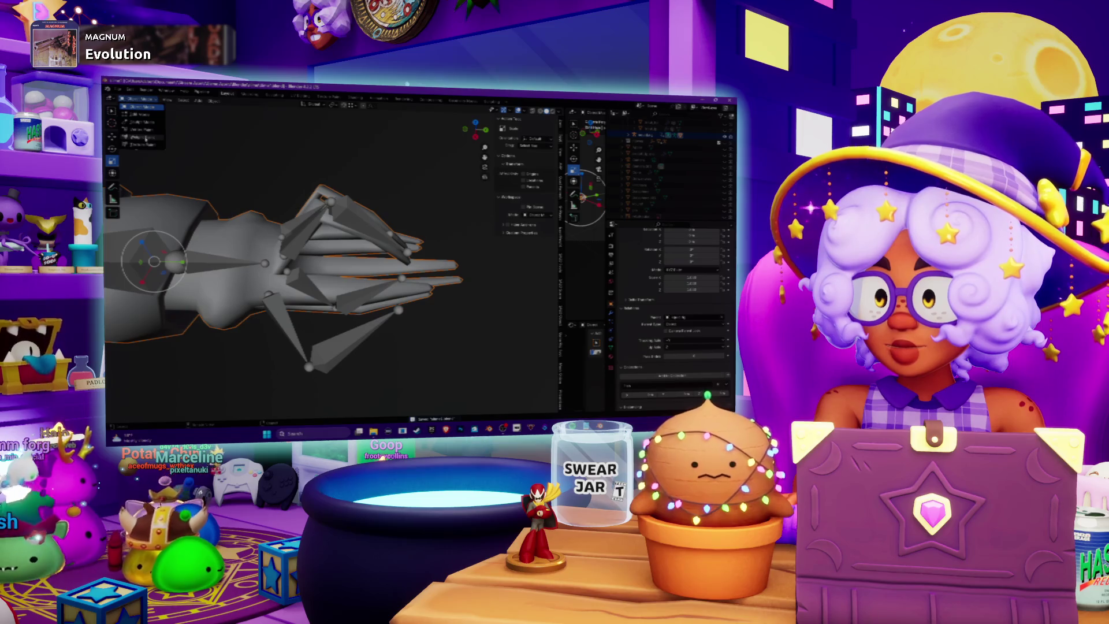
- Review weights in Weight Paint, then return to Object Mode and rewind the Animation timeline
{"action": "left_click", "coordinate": [146, 138]}
{"action": "mouse_move", "coordinate": [323, 264]}
{"action": "middle_mouse_down", "text": "shift"}
{"action": "mouse_move", "coordinate": [373, 252]}
{"action": "mouse_move", "coordinate": [304, 300]}
{"action": "middle_mouse_up", "text": "shift"}
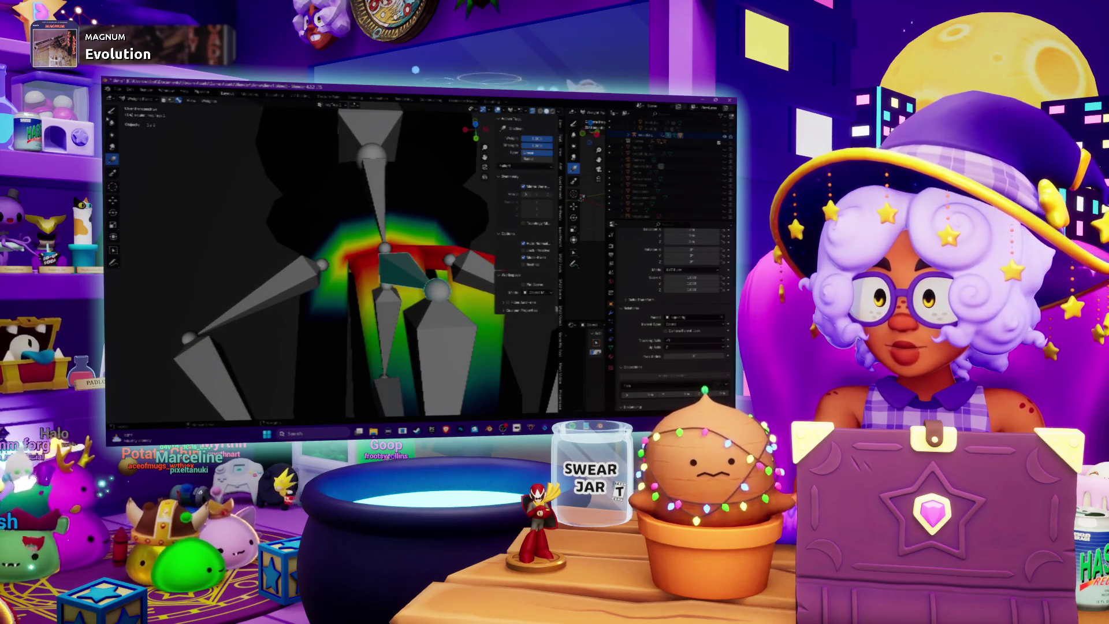
{"action": "mouse_move", "coordinate": [243, 226]}
{"action": "middle_mouse_down"}
{"action": "mouse_move", "coordinate": [403, 232]}
{"action": "mouse_move", "coordinate": [228, 278]}
{"action": "mouse_move", "coordinate": [259, 249]}
{"action": "mouse_move", "coordinate": [354, 248]}
{"action": "middle_mouse_up"}
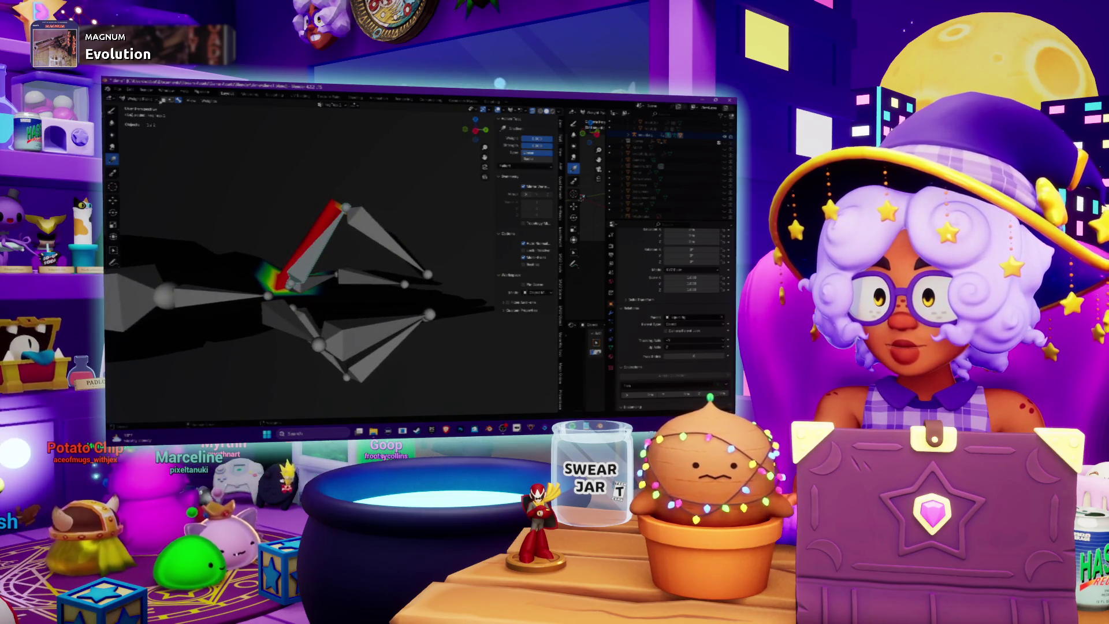
{"action": "left_click", "coordinate": [145, 108]}
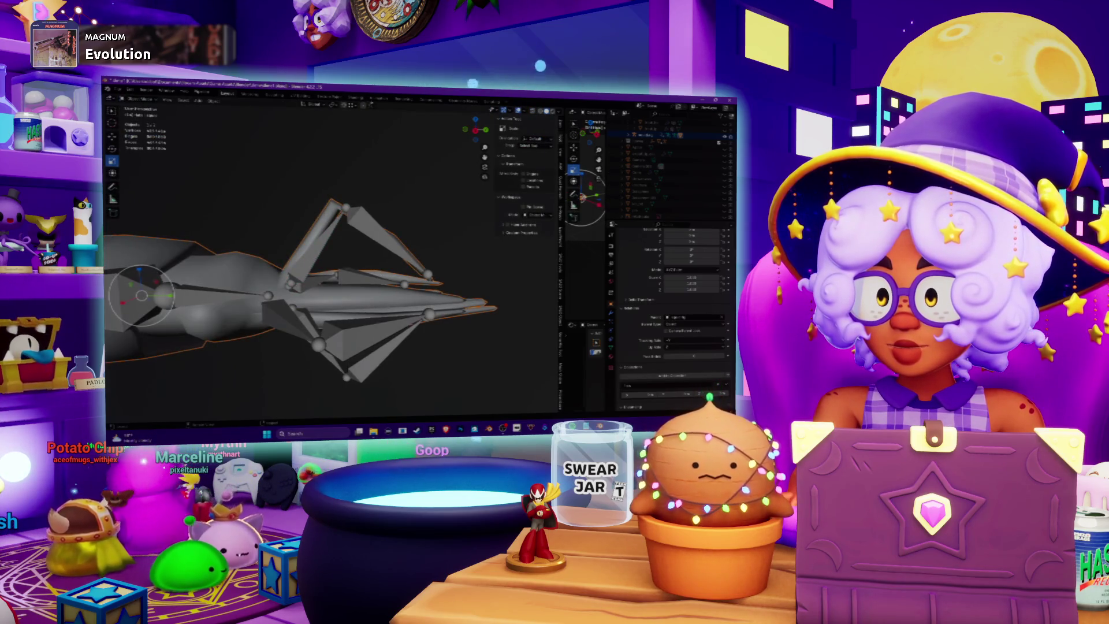
{"action": "key", "text": "ctrl+Page_Down"}
{"action": "left_click_drag", "start_coordinate": [398, 346], "coordinate": [385, 349]}
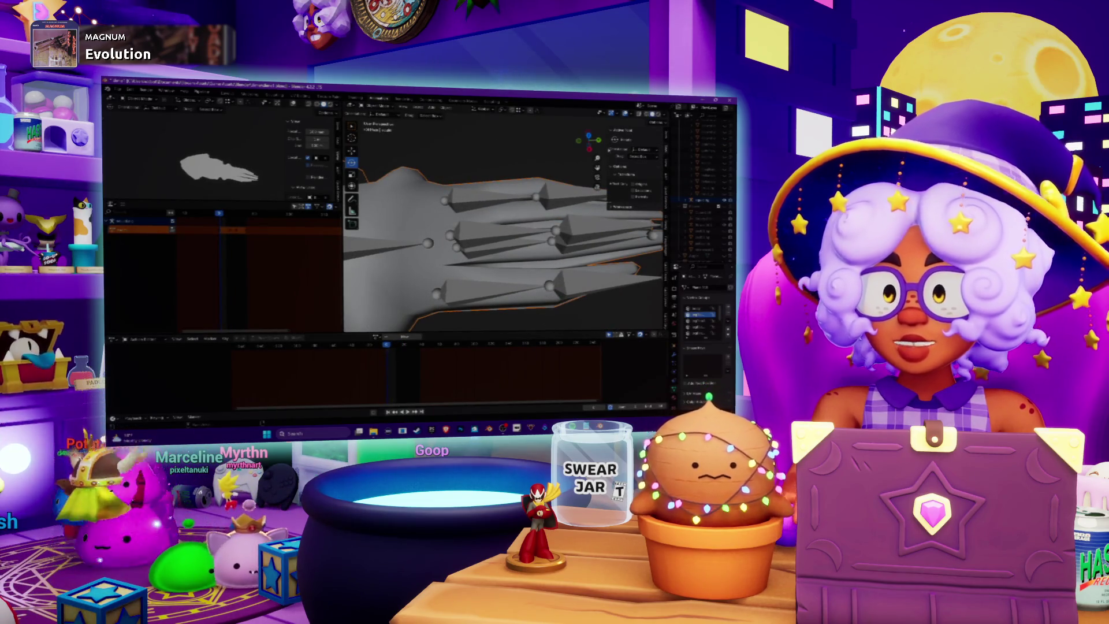
- Keyframe the current straight-finger pose with I
{"action": "middle_click_drag", "start_coordinate": [502, 242], "coordinate": [503, 190]}
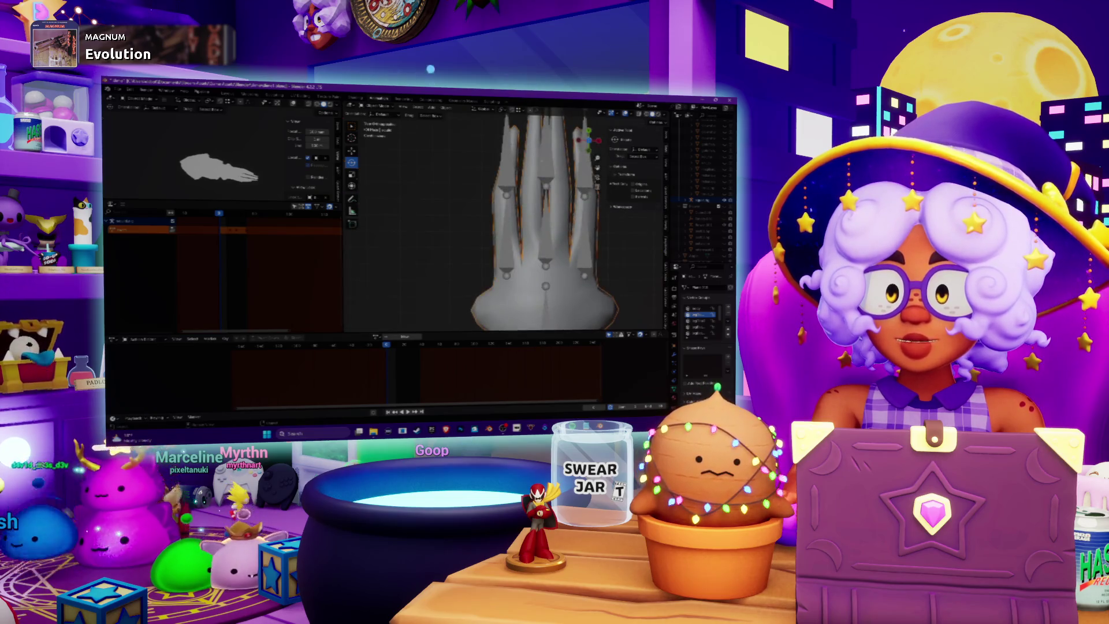
{"action": "scroll", "coordinate": [539, 219], "scroll_direction": "up", "scroll_amount": 3}
{"action": "scroll", "coordinate": [539, 219], "scroll_direction": "up", "scroll_amount": 2}
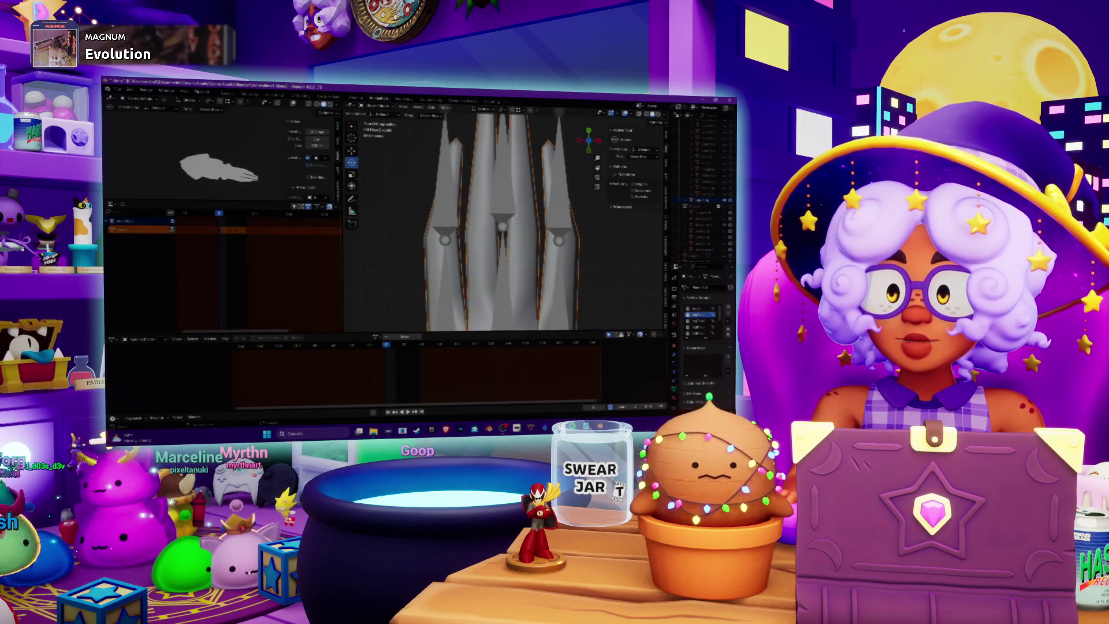
{"action": "scroll", "coordinate": [489, 202], "scroll_direction": "down", "scroll_amount": 2}
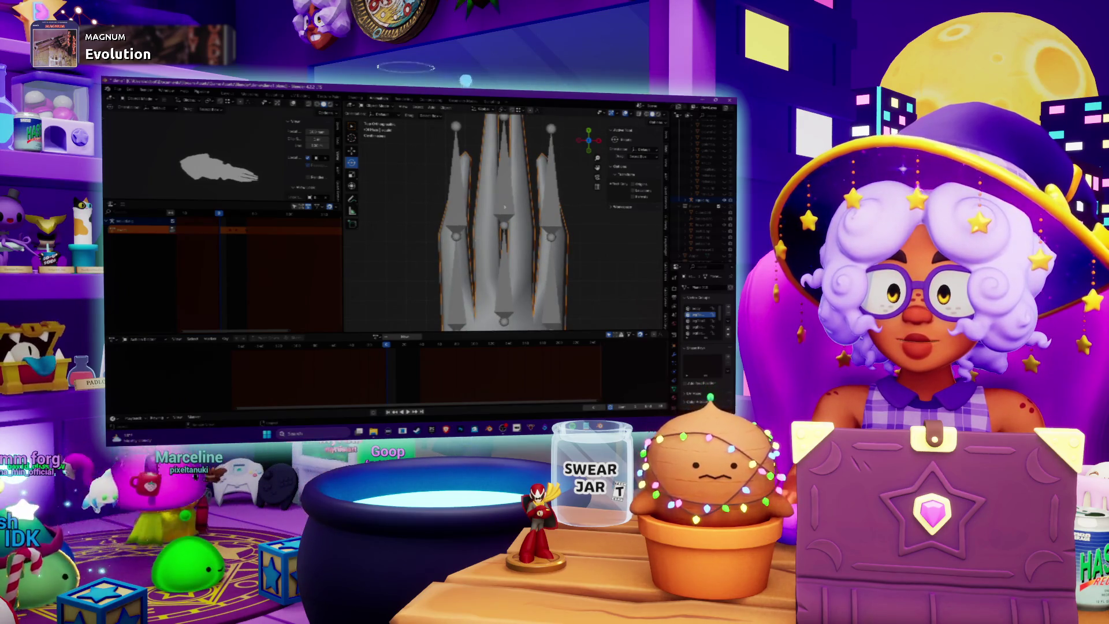
{"action": "key", "text": "i"}
{"action": "key", "text": "ctrl+Tab"}
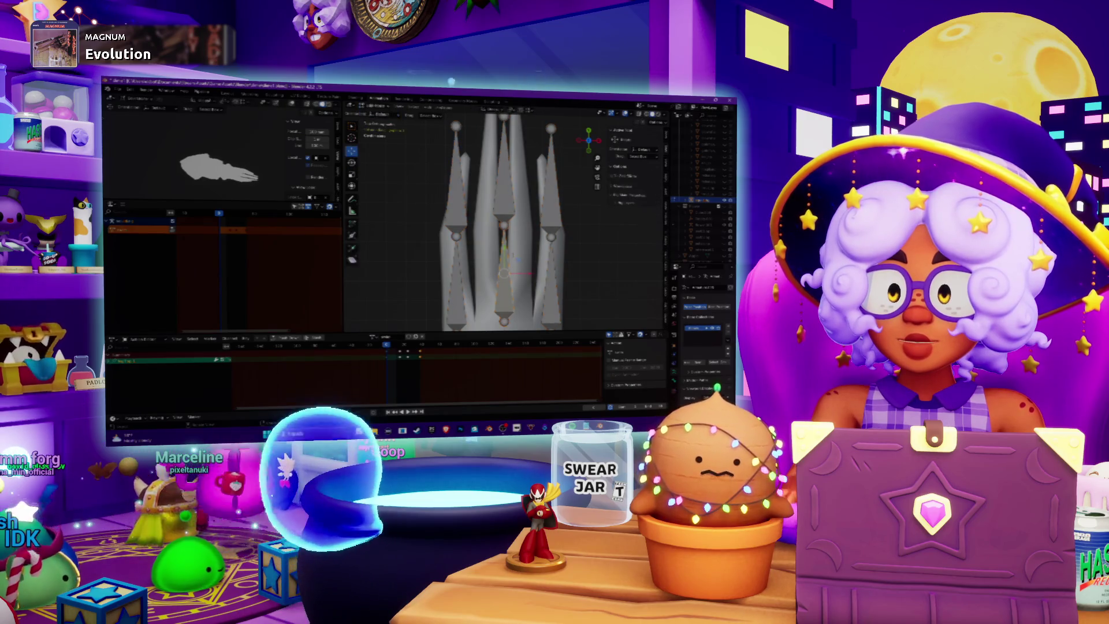
- Check the bones from a top orthographic view and play back the finger animation
{"action": "mouse_move", "coordinate": [502, 243]}
{"action": "middle_mouse_down"}
{"action": "mouse_move", "coordinate": [554, 190]}
{"action": "mouse_move", "coordinate": [520, 260]}
{"action": "middle_mouse_up"}
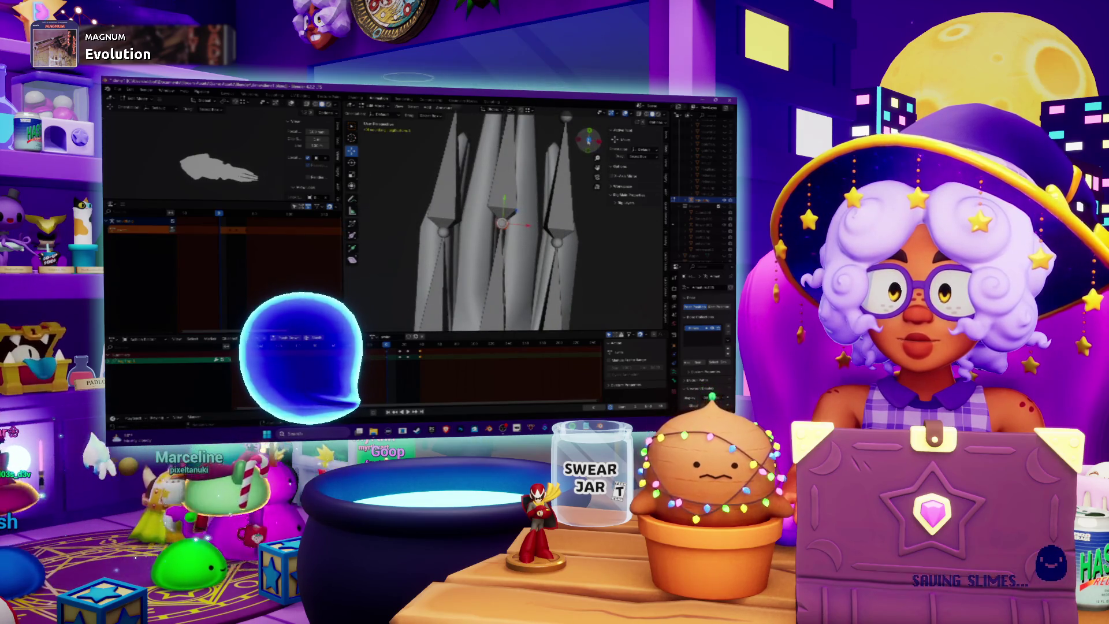
{"action": "key", "text": "KP_7"}
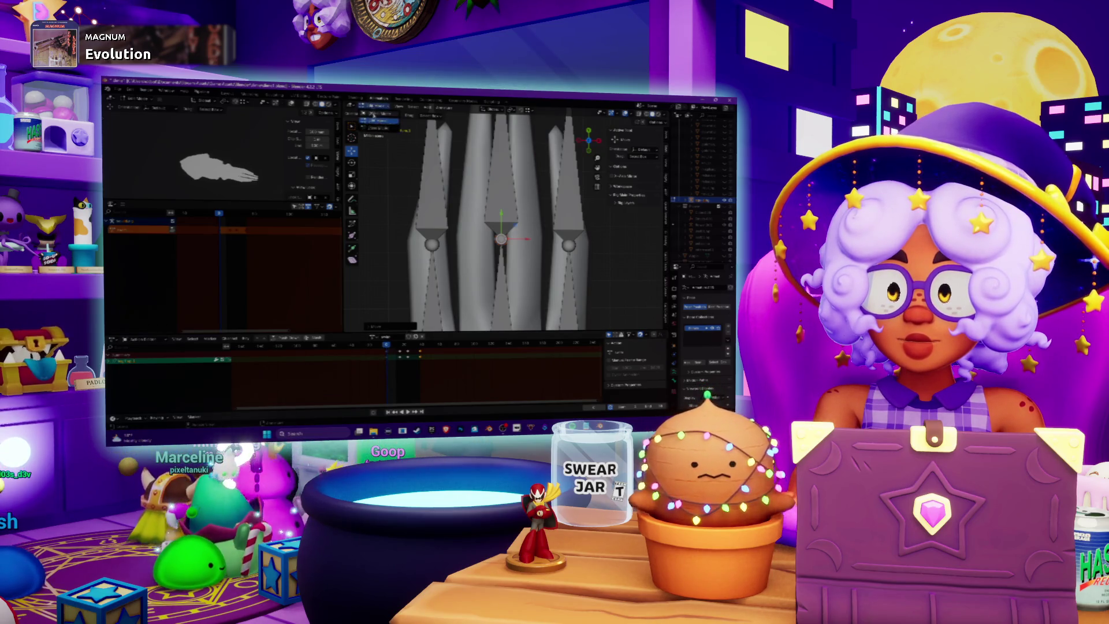
{"action": "mouse_move", "coordinate": [491, 260]}
{"action": "middle_mouse_down"}
{"action": "mouse_move", "coordinate": [519, 207]}
{"action": "mouse_move", "coordinate": [508, 220]}
{"action": "middle_mouse_up"}
{"action": "scroll", "coordinate": [502, 220], "scroll_direction": "down", "scroll_amount": 4}
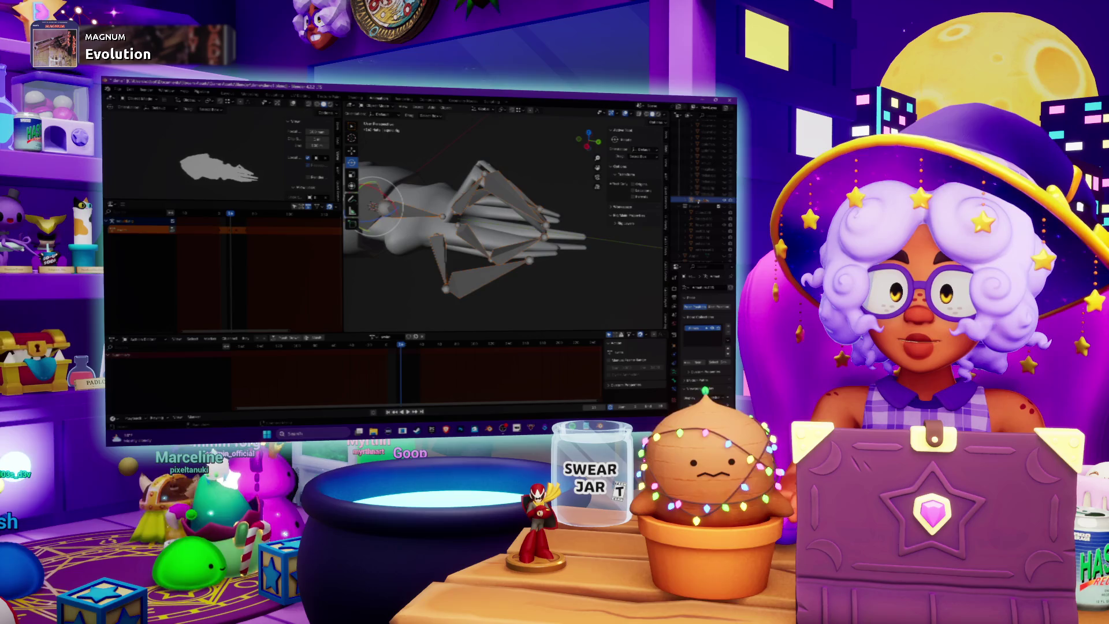
{"action": "scroll", "coordinate": [491, 219], "scroll_direction": "up", "scroll_amount": 2}
{"action": "scroll", "coordinate": [491, 219], "scroll_direction": "up", "scroll_amount": 2}
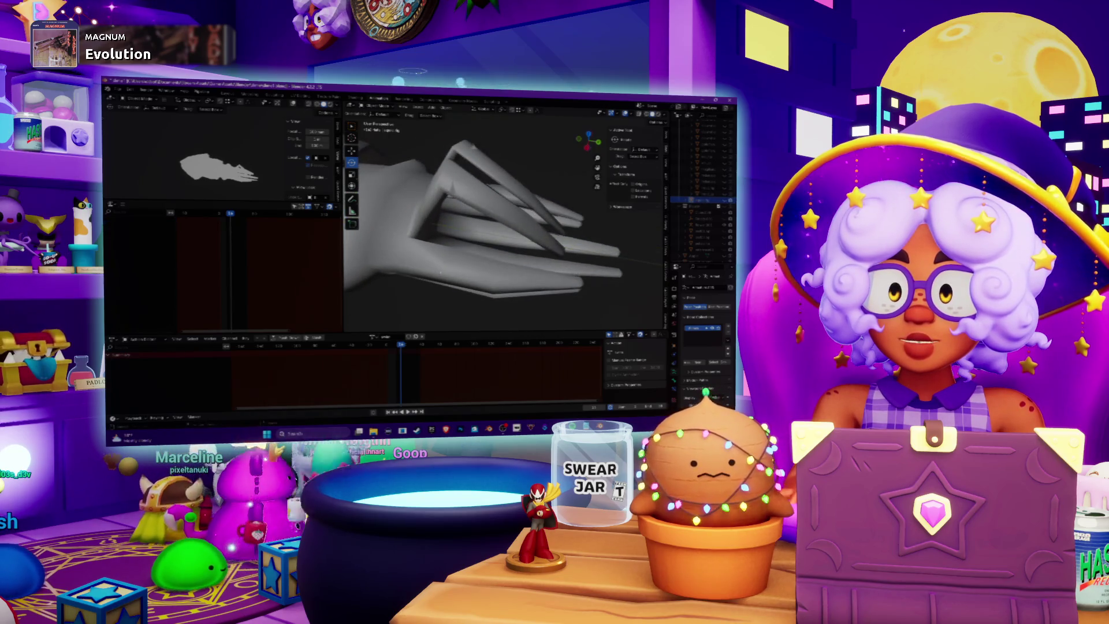
{"action": "key", "text": "space"}
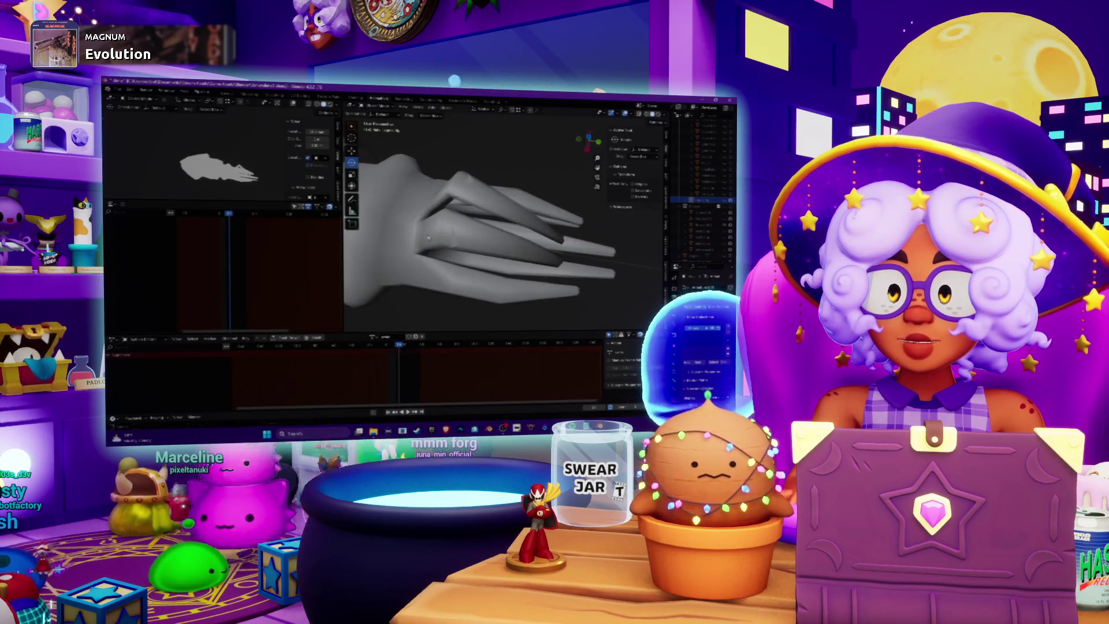
{"action": "left_click", "coordinate": [427, 237]}
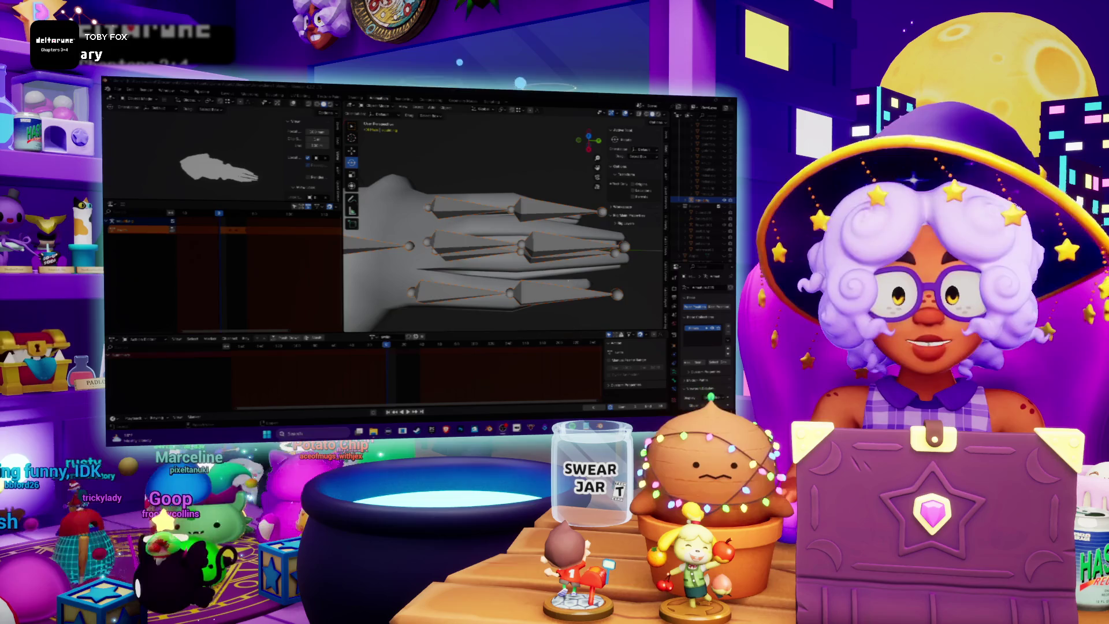
- Play the finger animation, return the hand to its flat rest pose, and go back to Layout
{"action": "middle_click_drag", "start_coordinate": [529, 243], "coordinate": [459, 311]}
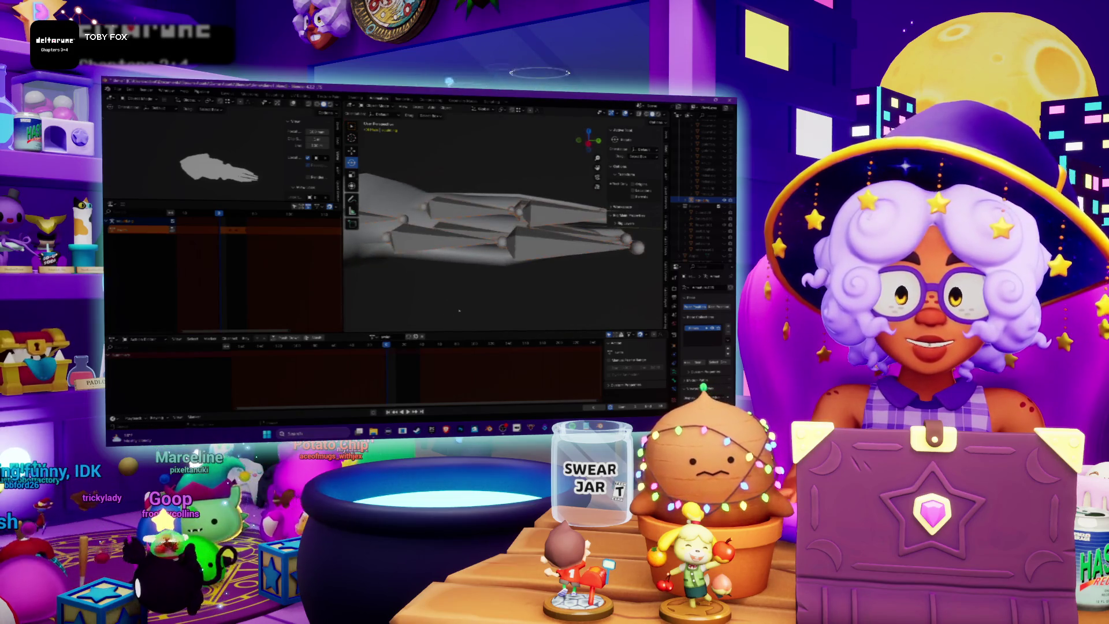
{"action": "key", "text": "space"}
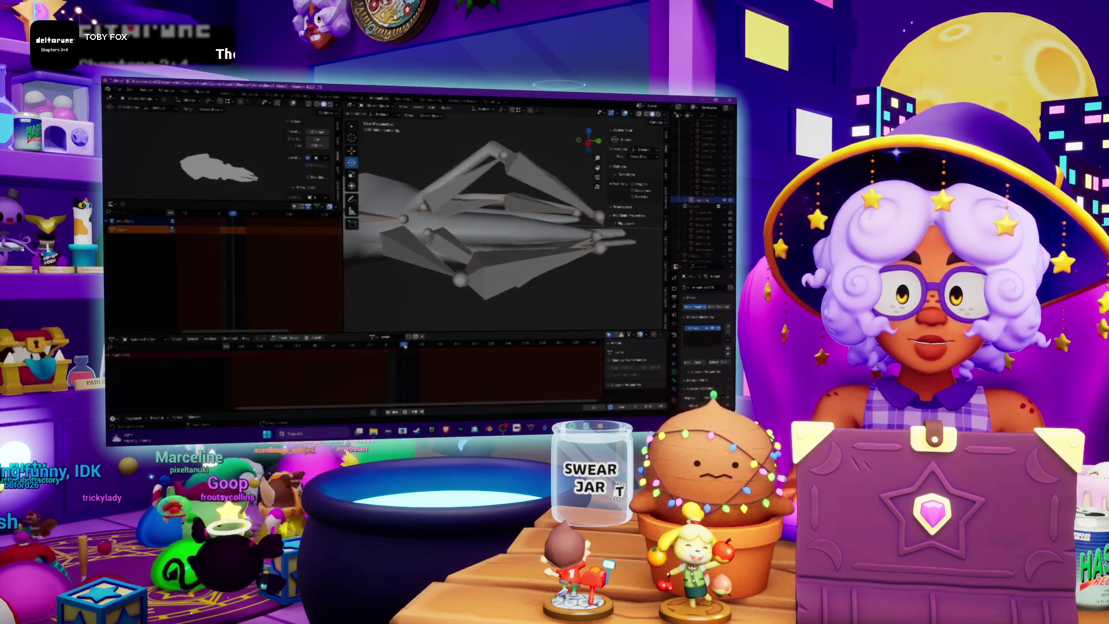
{"action": "mouse_move", "coordinate": [450, 253]}
{"action": "middle_mouse_down"}
{"action": "mouse_move", "coordinate": [448, 237]}
{"action": "mouse_move", "coordinate": [421, 252]}
{"action": "middle_mouse_up"}
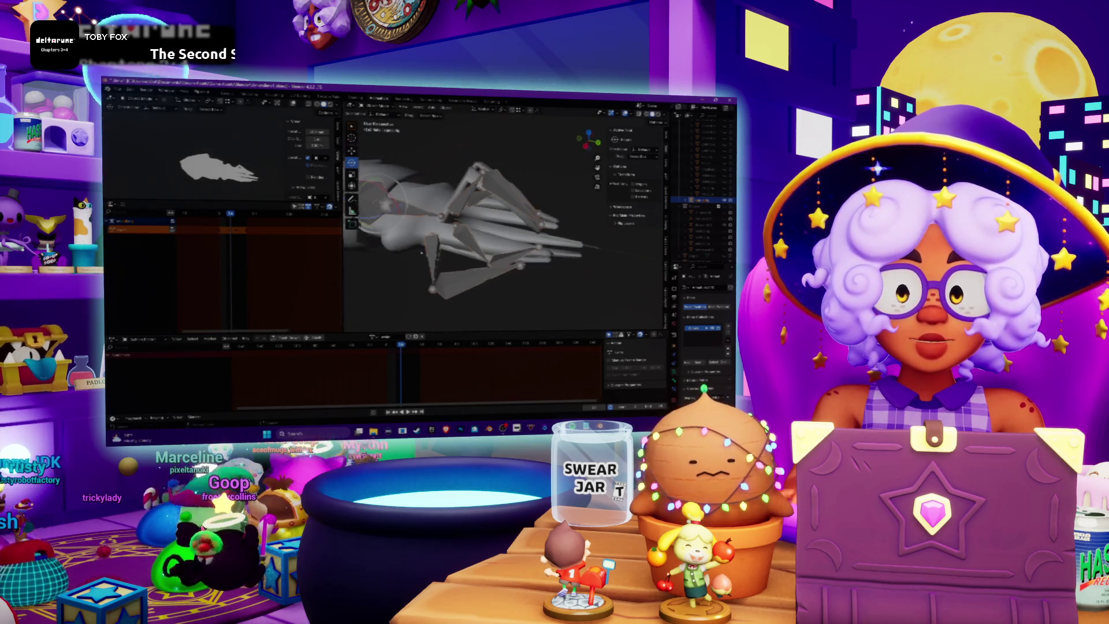
{"action": "left_click_drag", "start_coordinate": [399, 346], "coordinate": [381, 350]}
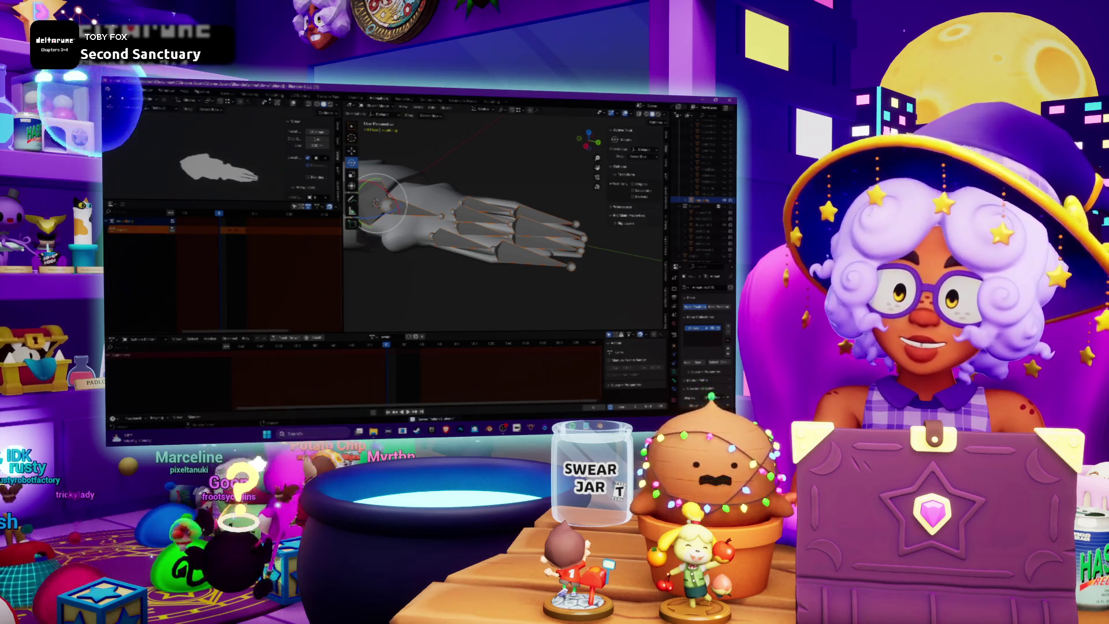
{"action": "left_click", "coordinate": [345, 97]}
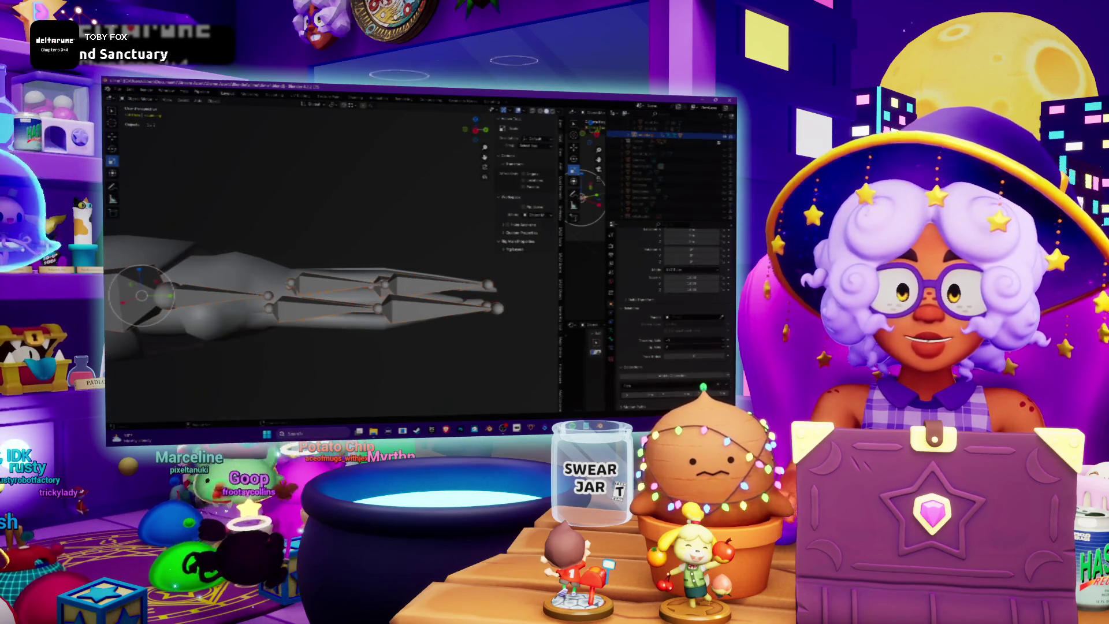
- In bone edit mode, lengthen the small palm bone toward the fingertips
{"action": "mouse_move", "coordinate": [424, 215]}
{"action": "middle_mouse_down"}
{"action": "mouse_move", "coordinate": [343, 276]}
{"action": "mouse_move", "coordinate": [242, 255]}
{"action": "middle_mouse_up"}
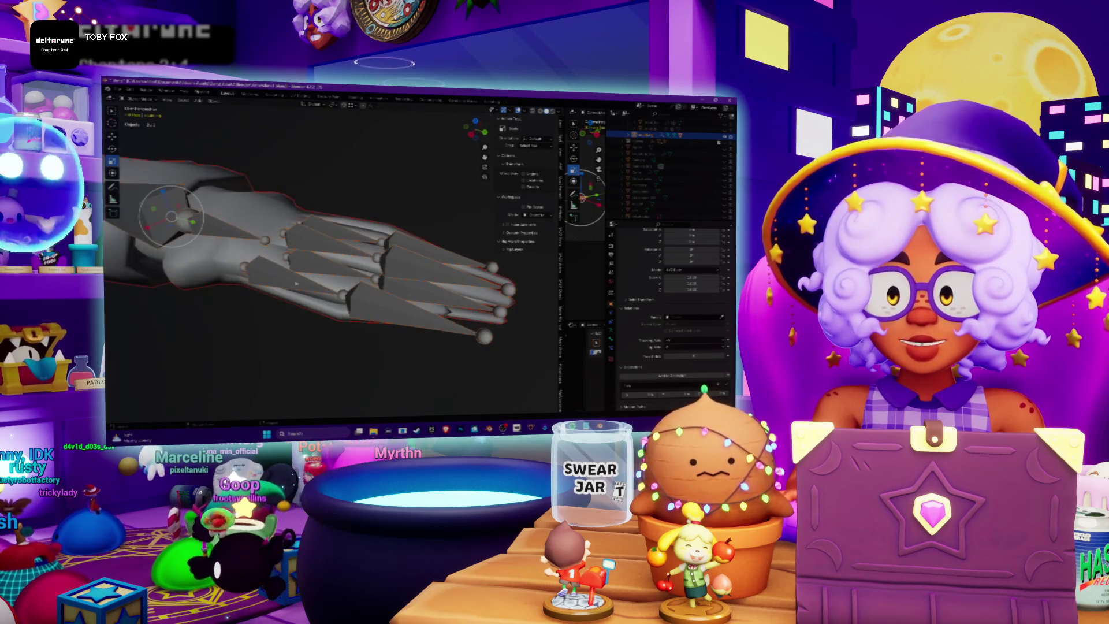
{"action": "scroll", "coordinate": [332, 248], "scroll_direction": "up", "scroll_amount": 2}
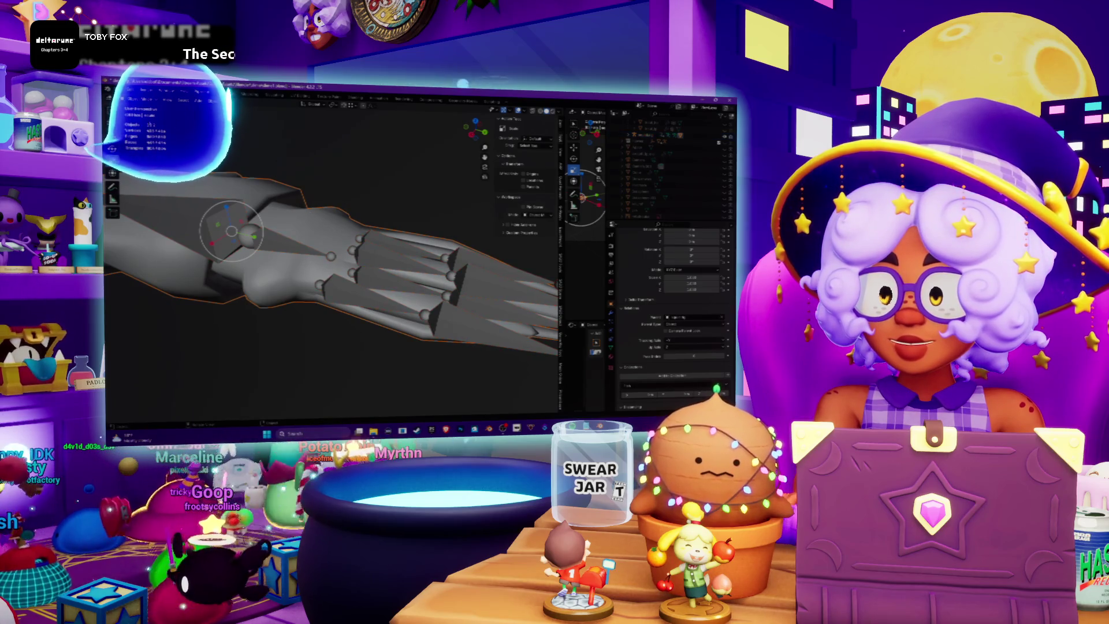
{"action": "key", "text": "ctrl+Tab"}
{"action": "mouse_move", "coordinate": [332, 248]}
{"action": "middle_mouse_down"}
{"action": "mouse_move", "coordinate": [369, 243]}
{"action": "mouse_move", "coordinate": [323, 254]}
{"action": "mouse_move", "coordinate": [346, 248]}
{"action": "middle_mouse_up"}
{"action": "left_click", "coordinate": [279, 281]}
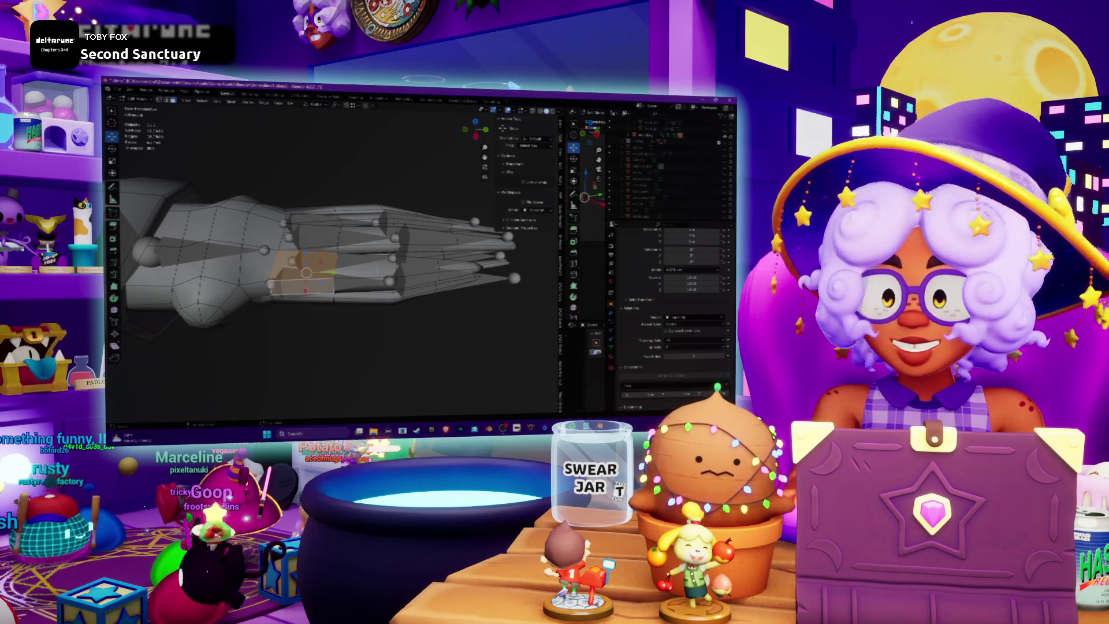
{"action": "left_click_drag", "start_coordinate": [417, 279], "coordinate": [439, 279]}
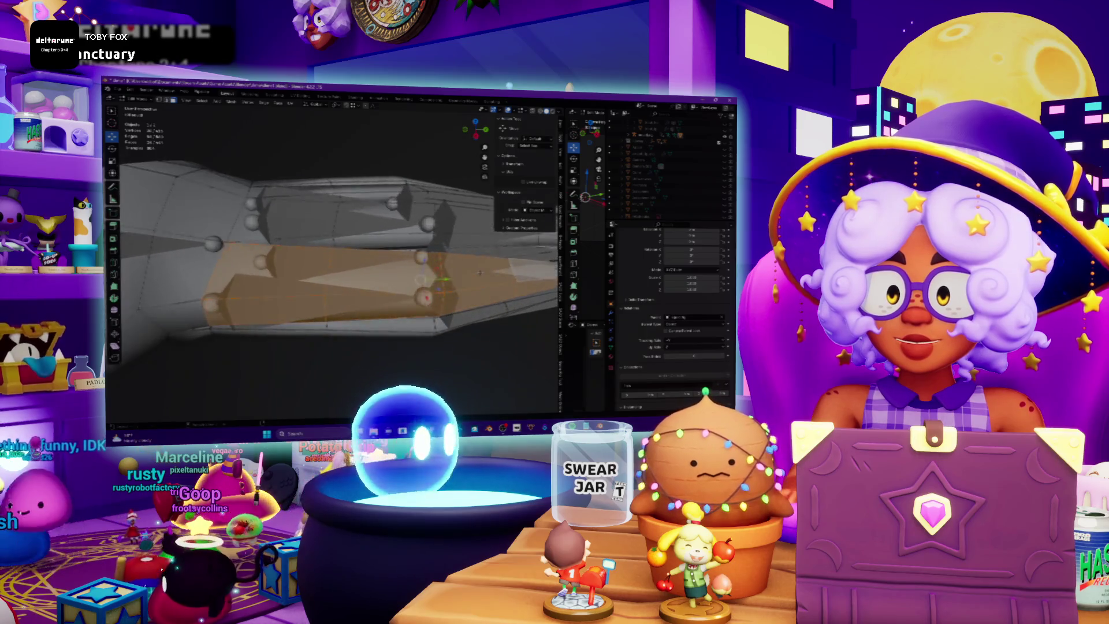
- Orbit around the hand rig to inspect the extended bone from above and below
{"action": "middle_click_drag", "start_coordinate": [335, 260], "coordinate": [369, 220]}
{"action": "middle_click_drag", "start_coordinate": [346, 260], "coordinate": [369, 225]}
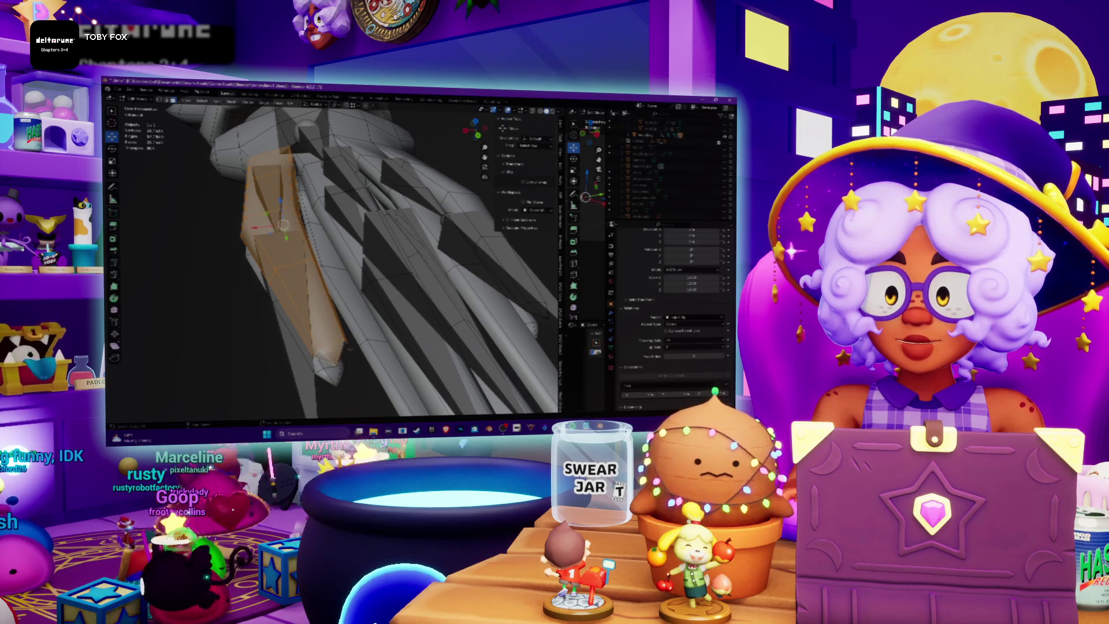
{"action": "middle_click_drag", "start_coordinate": [347, 259], "coordinate": [370, 220]}
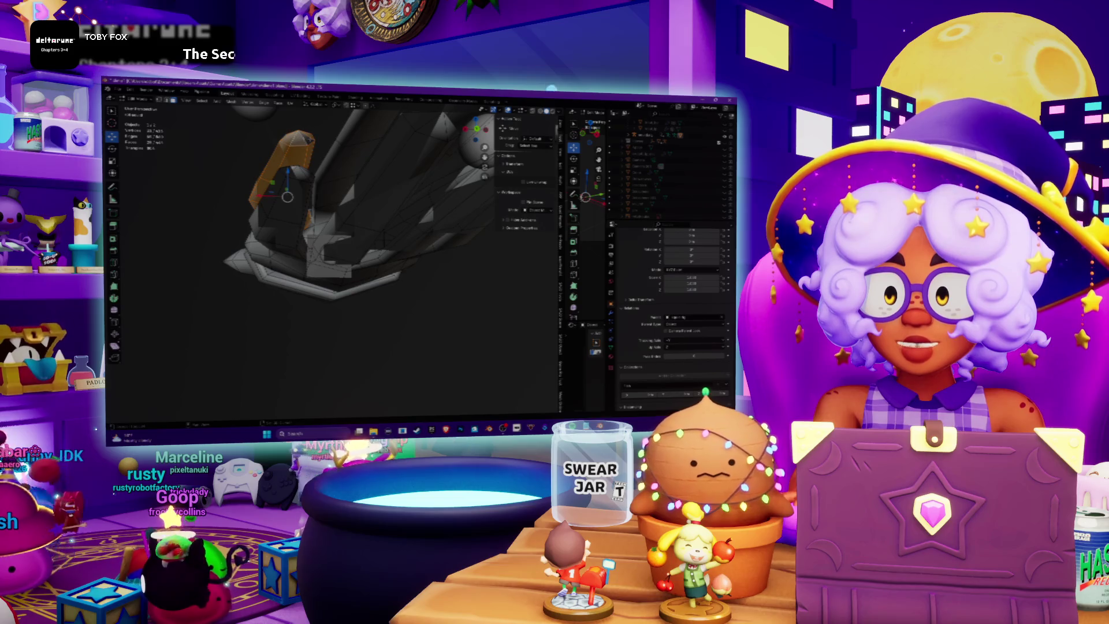
{"action": "mouse_move", "coordinate": [329, 259]}
{"action": "middle_mouse_down"}
{"action": "mouse_move", "coordinate": [381, 225]}
{"action": "mouse_move", "coordinate": [335, 249]}
{"action": "mouse_move", "coordinate": [369, 254]}
{"action": "mouse_move", "coordinate": [358, 249]}
{"action": "mouse_move", "coordinate": [378, 213]}
{"action": "mouse_move", "coordinate": [375, 234]}
{"action": "mouse_move", "coordinate": [347, 231]}
{"action": "mouse_move", "coordinate": [381, 231]}
{"action": "mouse_move", "coordinate": [335, 208]}
{"action": "mouse_move", "coordinate": [346, 242]}
{"action": "middle_mouse_up"}
{"action": "middle_click_drag", "start_coordinate": [346, 260], "coordinate": [370, 243]}
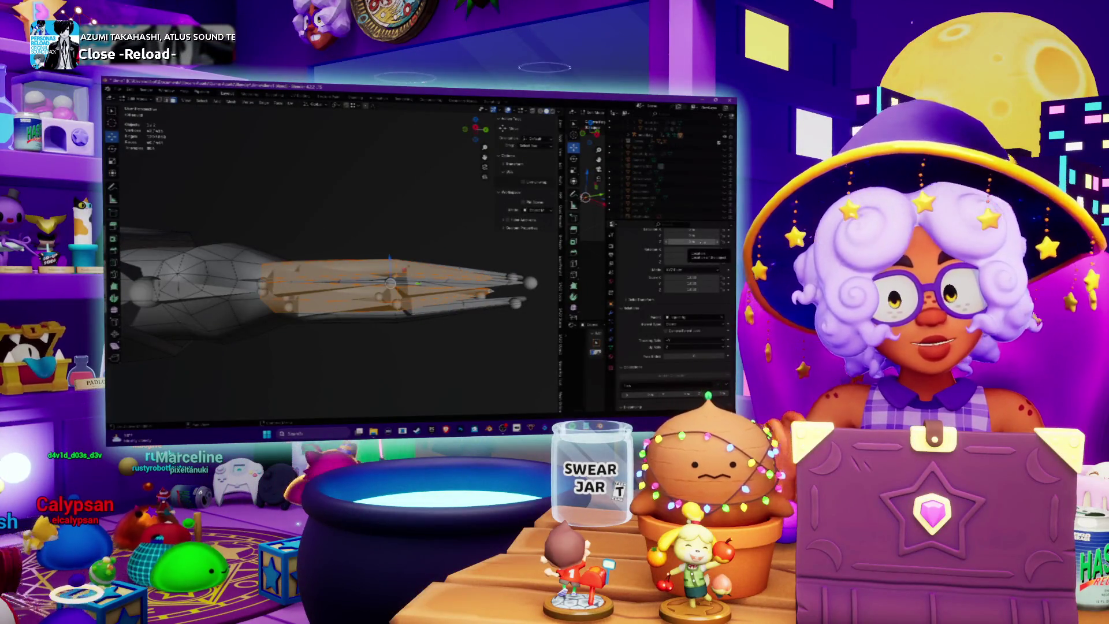
- Orbit and zoom to a side-on view of the arm model, then enter Edit Mode
{"action": "mouse_move", "coordinate": [332, 277]}
{"action": "middle_mouse_down"}
{"action": "mouse_move", "coordinate": [375, 248]}
{"action": "mouse_move", "coordinate": [520, 324]}
{"action": "mouse_move", "coordinate": [451, 326]}
{"action": "middle_mouse_up"}
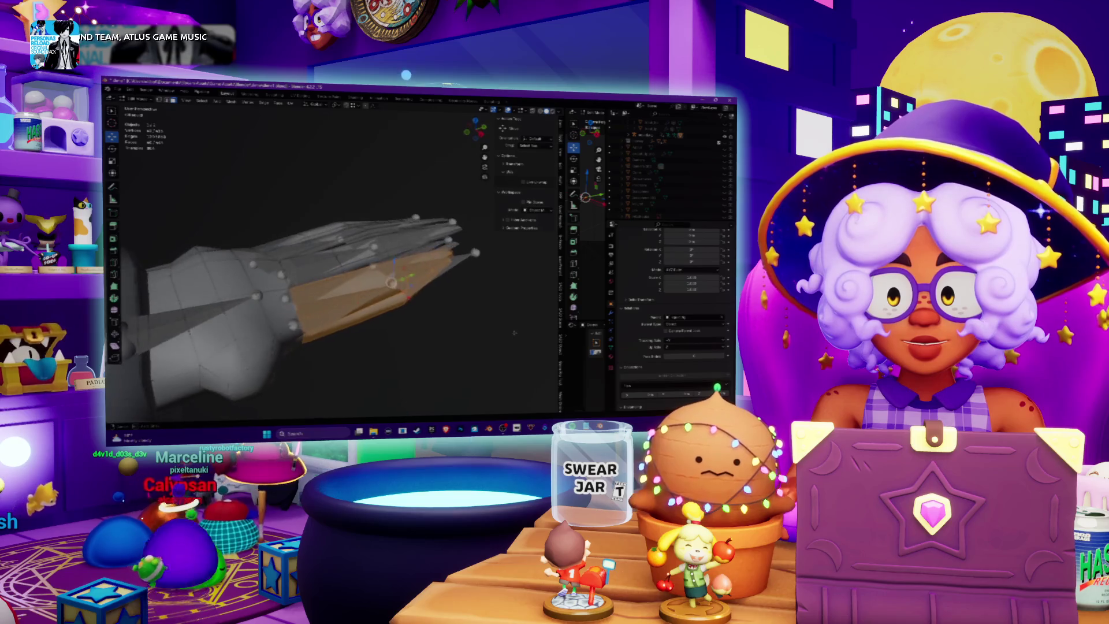
{"action": "middle_click_drag", "start_coordinate": [445, 399], "coordinate": [444, 345]}
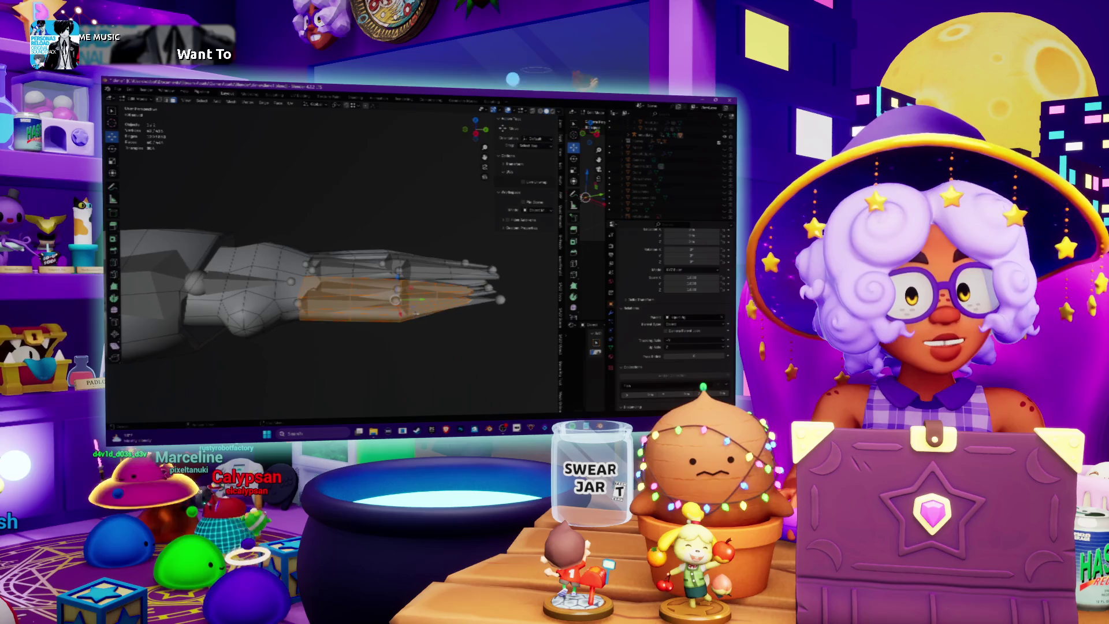
{"action": "mouse_move", "coordinate": [445, 345]}
{"action": "middle_mouse_down"}
{"action": "mouse_move", "coordinate": [355, 301]}
{"action": "mouse_move", "coordinate": [248, 317]}
{"action": "middle_mouse_up"}
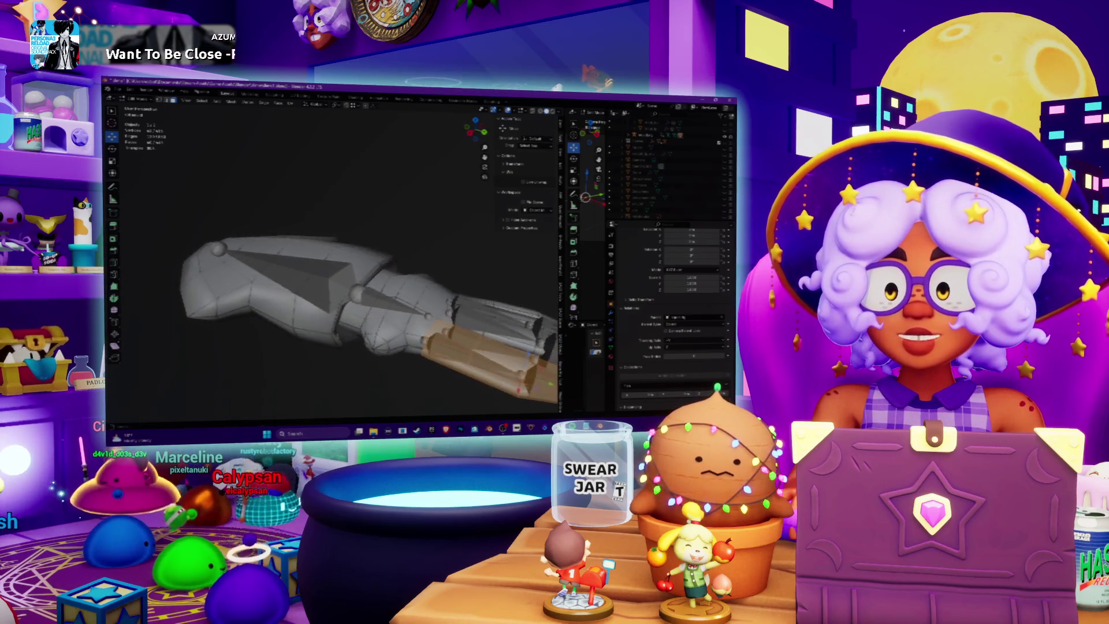
{"action": "scroll", "coordinate": [247, 317], "scroll_direction": "down", "scroll_amount": 4}
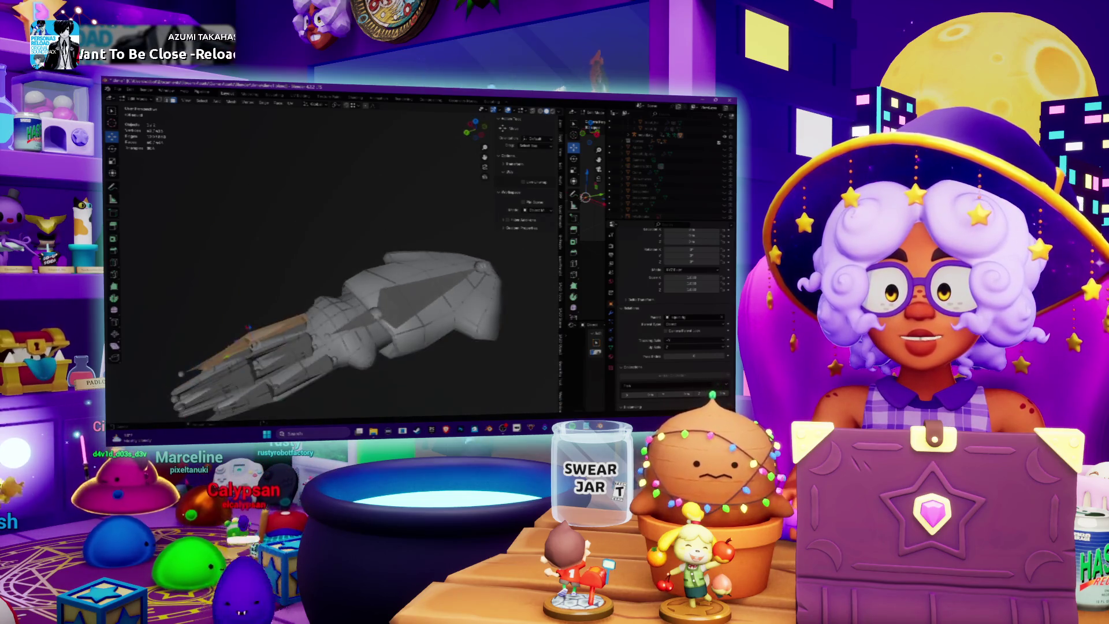
{"action": "scroll", "coordinate": [248, 317], "scroll_direction": "down", "scroll_amount": 2}
{"action": "scroll", "coordinate": [248, 318], "scroll_direction": "down", "scroll_amount": 2}
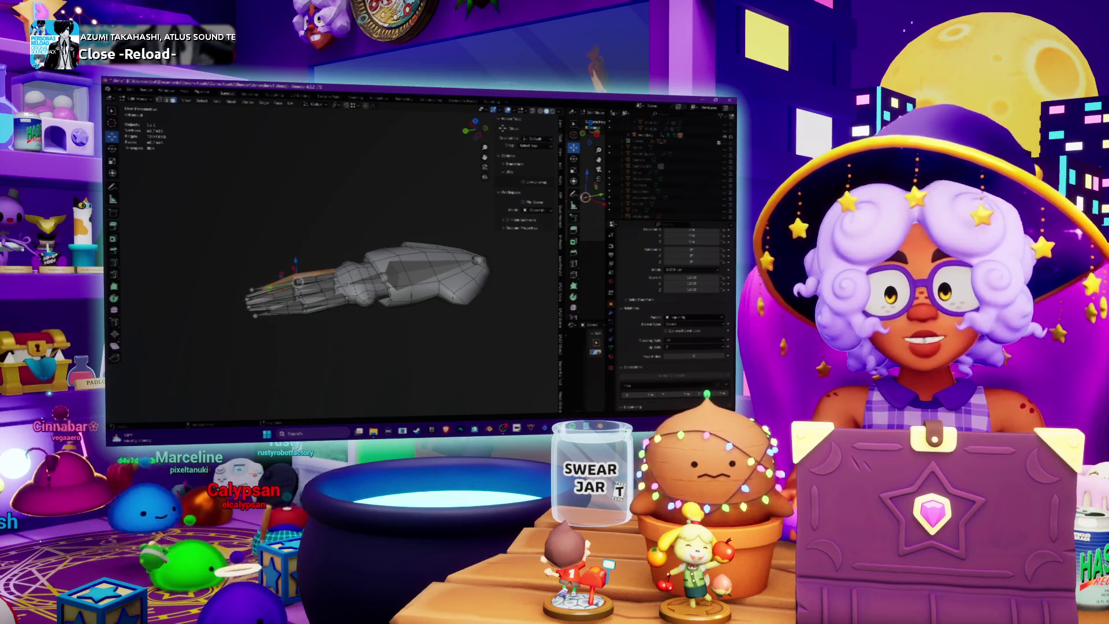
{"action": "scroll", "coordinate": [297, 281], "scroll_direction": "up", "scroll_amount": 2}
{"action": "mouse_move", "coordinate": [298, 281]}
{"action": "middle_mouse_down"}
{"action": "mouse_move", "coordinate": [341, 288]}
{"action": "mouse_move", "coordinate": [364, 266]}
{"action": "middle_mouse_up"}
{"action": "key", "text": "Tab"}
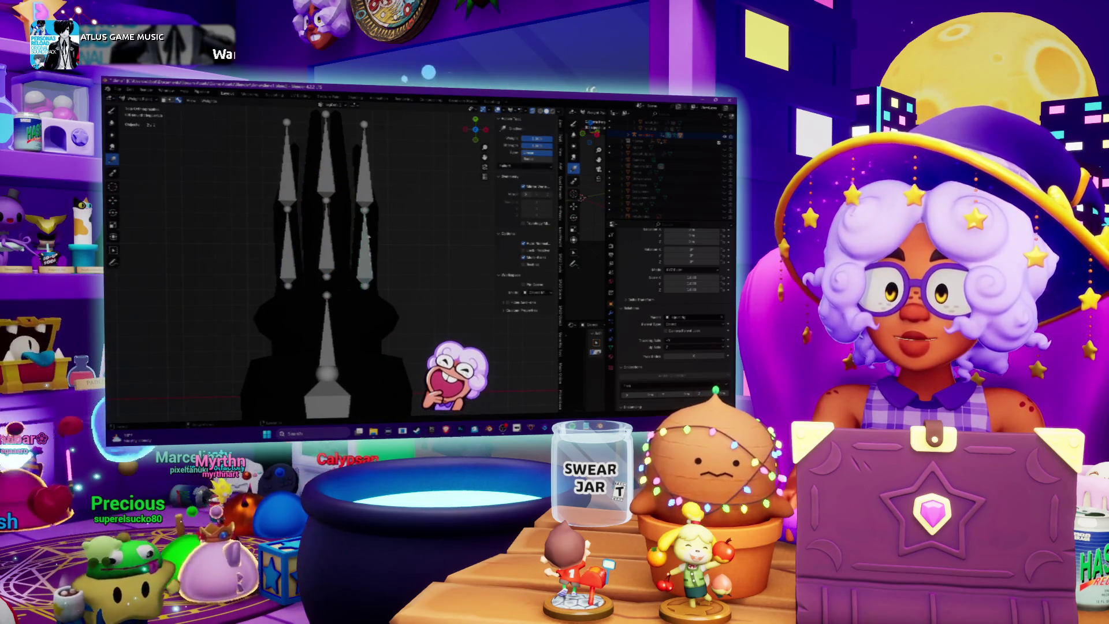
- Repaint the right finger's top bone weights so only its top is red
{"action": "middle_click_drag", "start_coordinate": [368, 236], "coordinate": [415, 238], "text": "shift"}
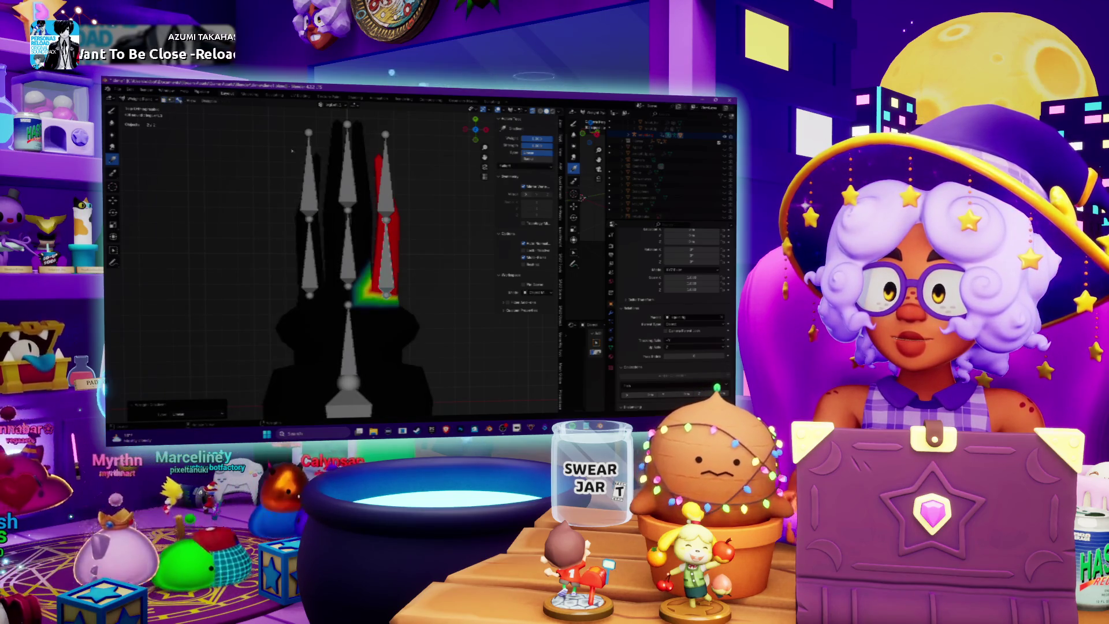
{"action": "left_click", "coordinate": [386, 184], "text": "ctrl"}
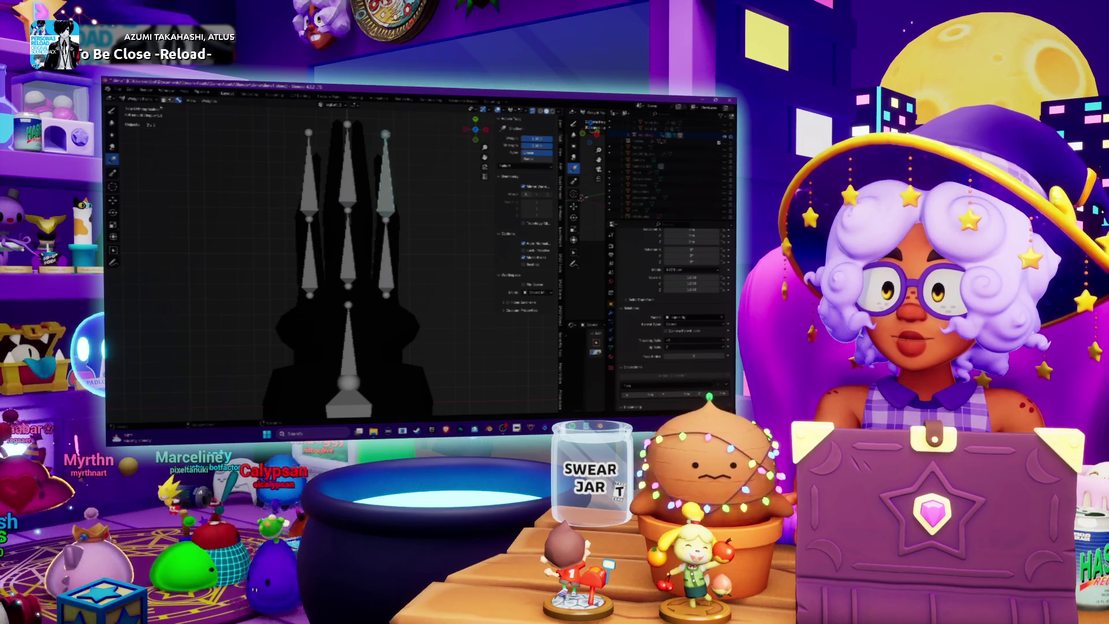
{"action": "key", "text": "ctrl+Tab"}
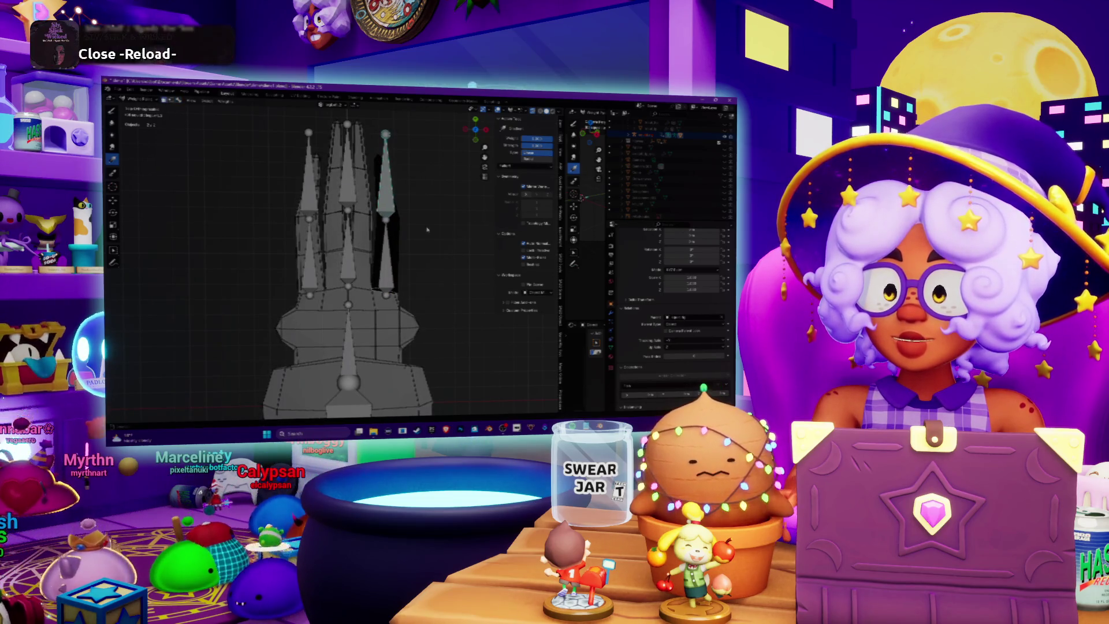
{"action": "scroll", "coordinate": [449, 209], "scroll_direction": "down", "scroll_amount": 2, "text": "ctrl"}
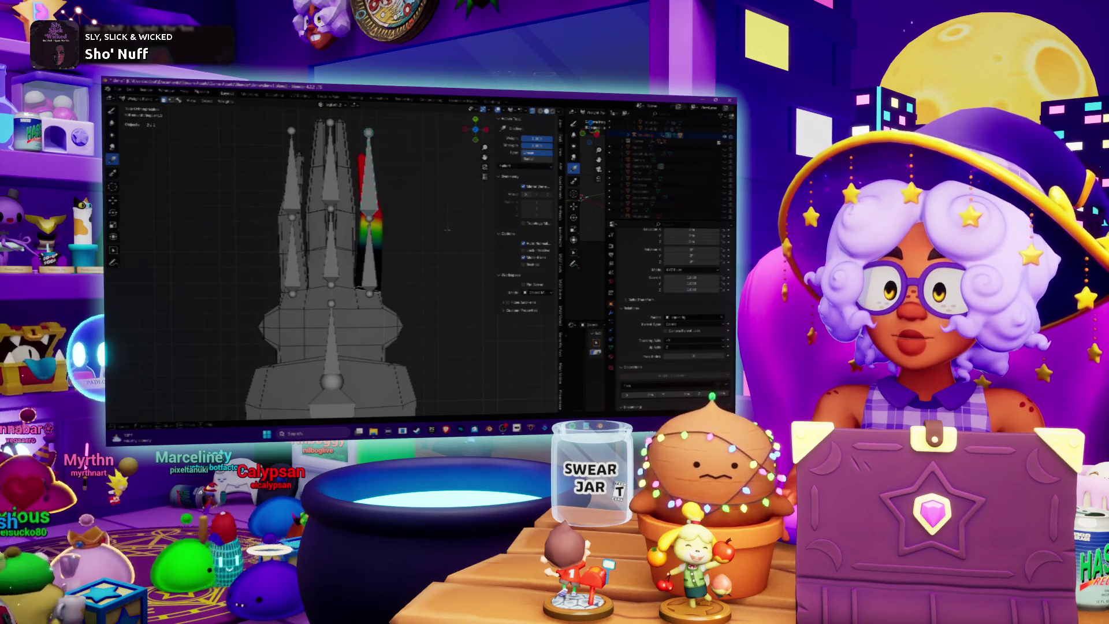
{"action": "middle_click_drag", "start_coordinate": [447, 231], "coordinate": [407, 267]}
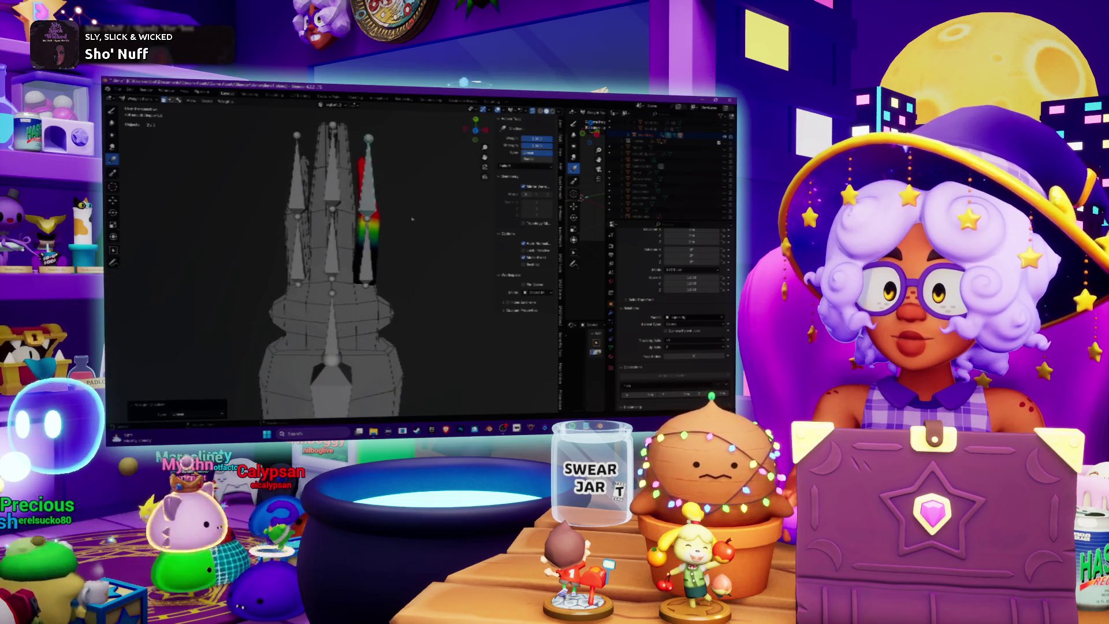
{"action": "key", "text": "ctrl+Tab"}
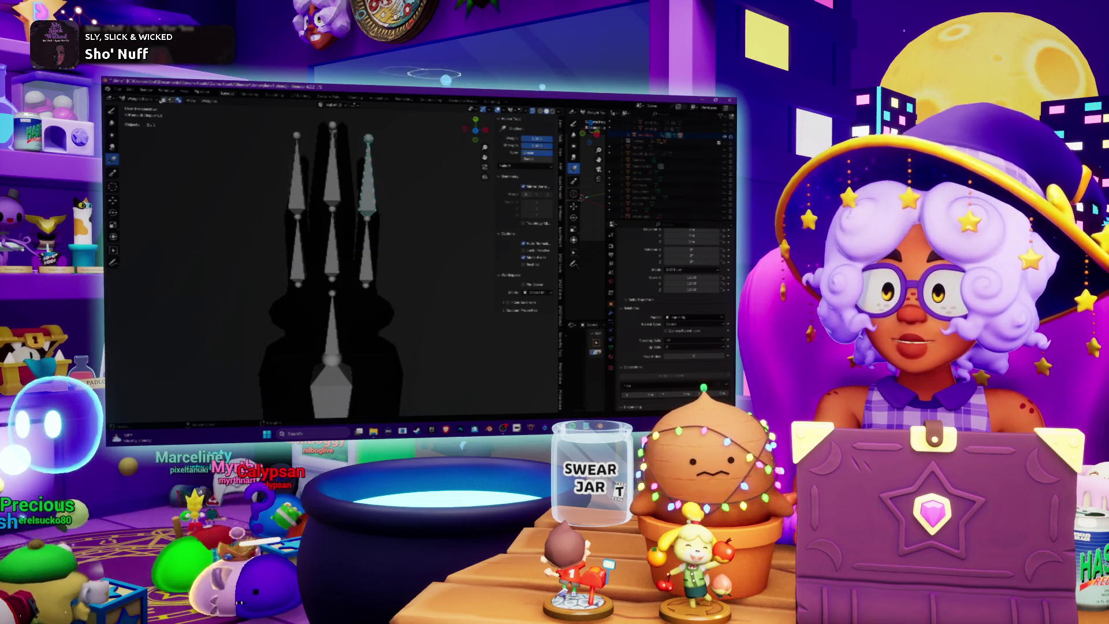
{"action": "key", "text": "ctrl+Tab"}
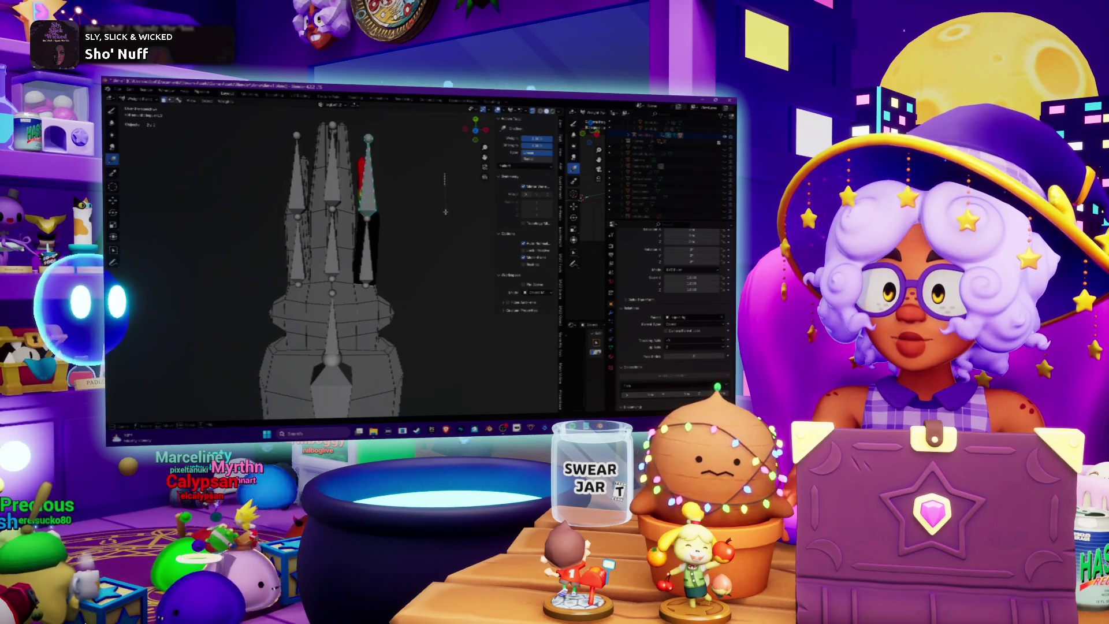
{"action": "left_click_drag", "start_coordinate": [403, 162], "coordinate": [403, 188]}
- Select the lower-left finger bone and snap to a top orthographic view of the rig
{"action": "middle_click_drag", "start_coordinate": [403, 187], "coordinate": [370, 220]}
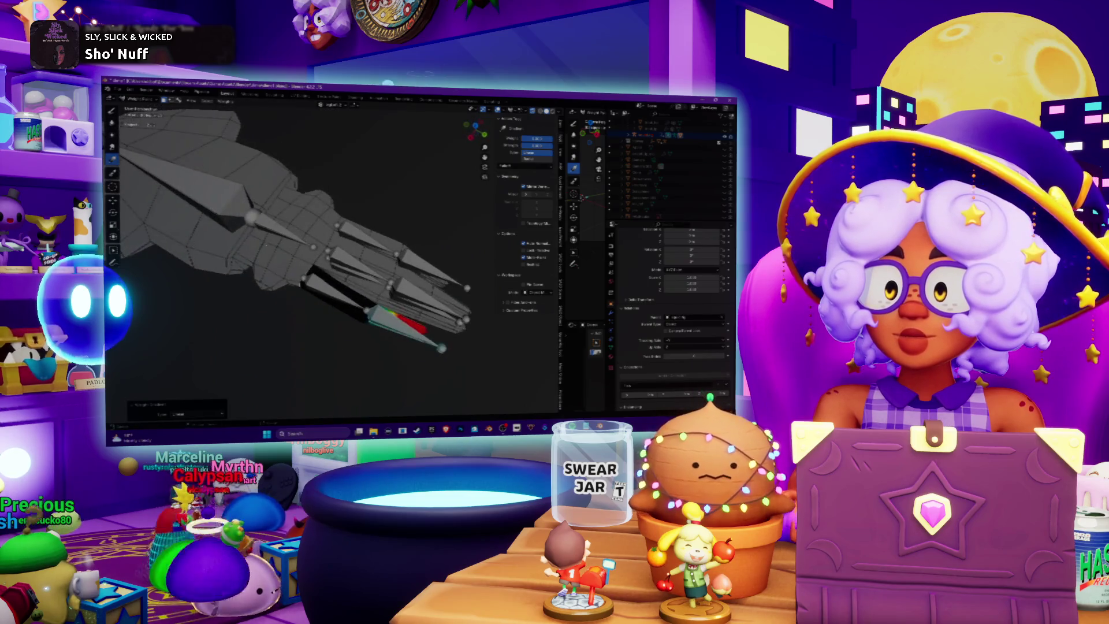
{"action": "middle_click_drag", "start_coordinate": [307, 206], "coordinate": [219, 121]}
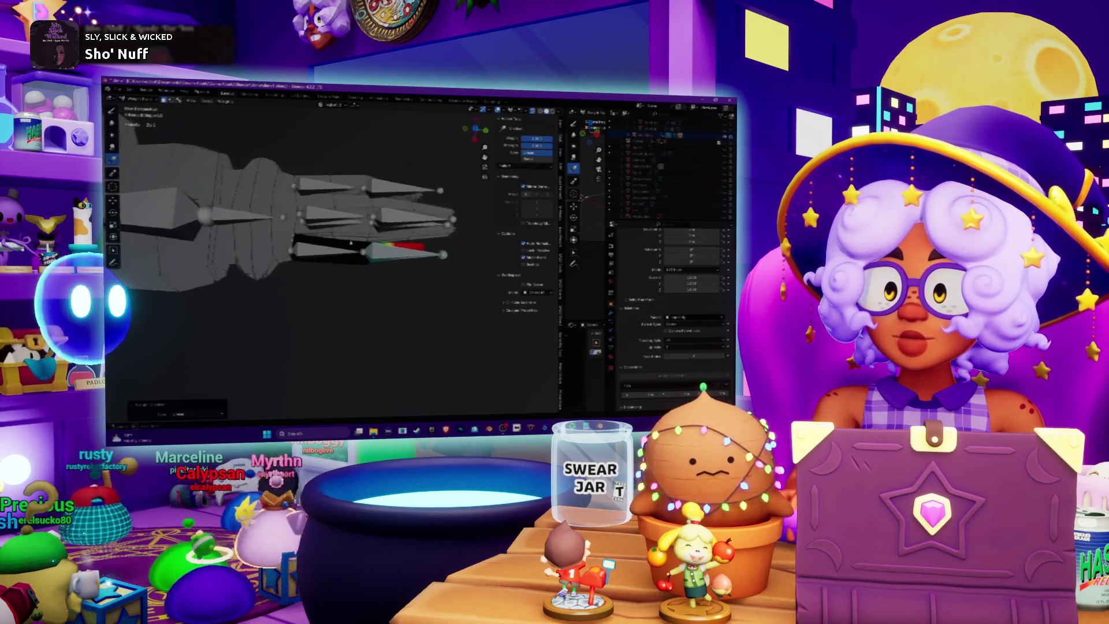
{"action": "left_click", "coordinate": [178, 103]}
{"action": "left_click", "coordinate": [314, 249], "text": "ctrl"}
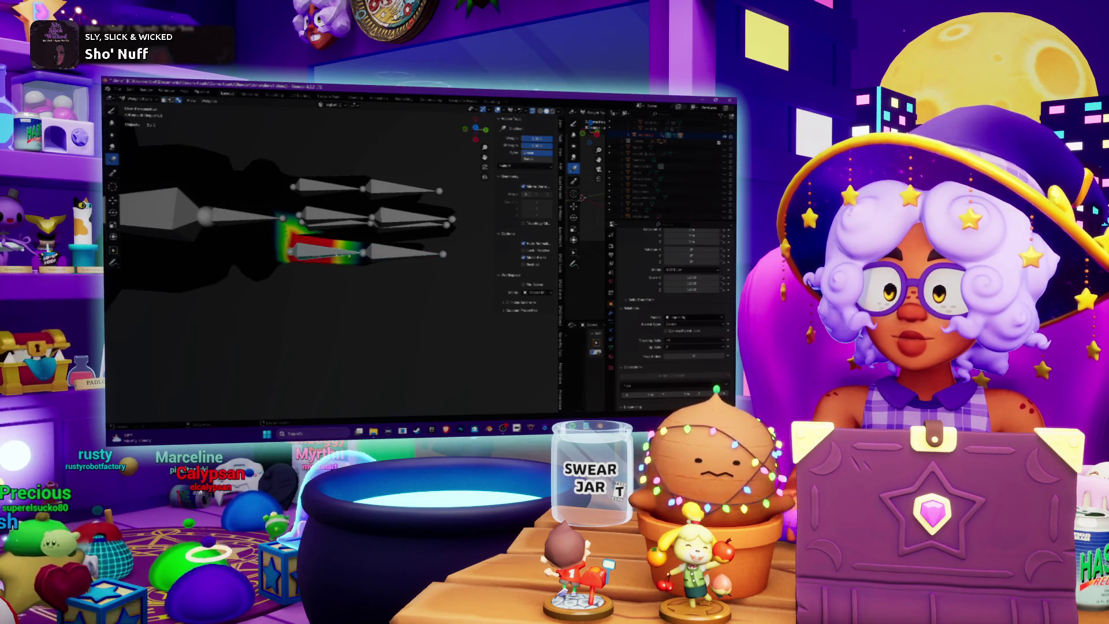
{"action": "scroll", "coordinate": [347, 260], "scroll_direction": "up", "scroll_amount": 2}
{"action": "key", "text": "ctrl+Tab"}
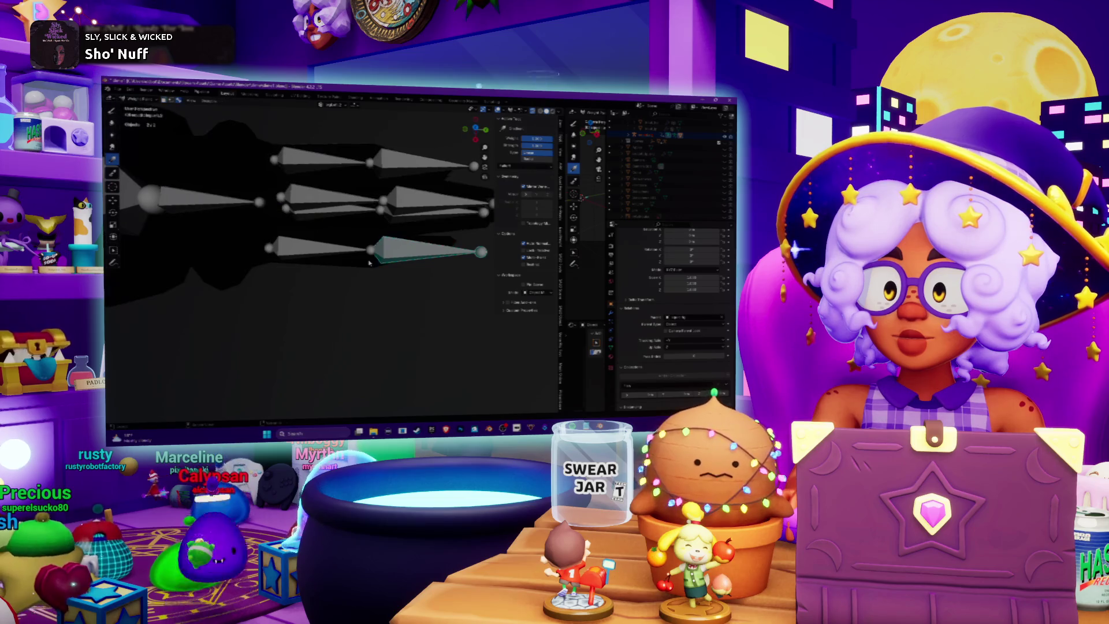
{"action": "left_click", "coordinate": [315, 251], "text": "ctrl"}
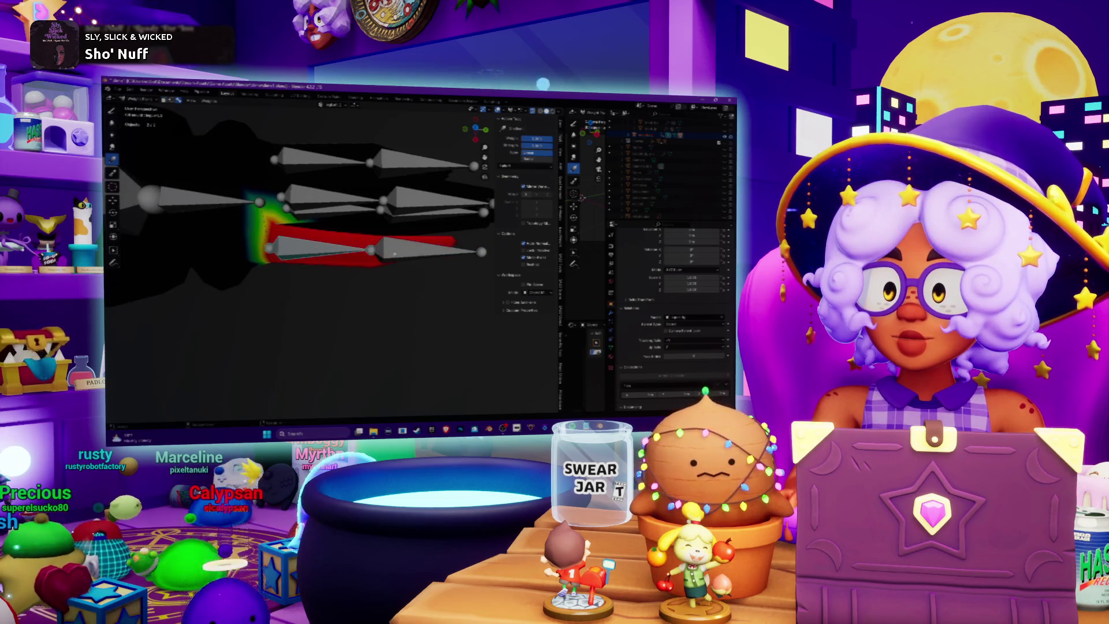
{"action": "key", "text": "ctrl+Tab"}
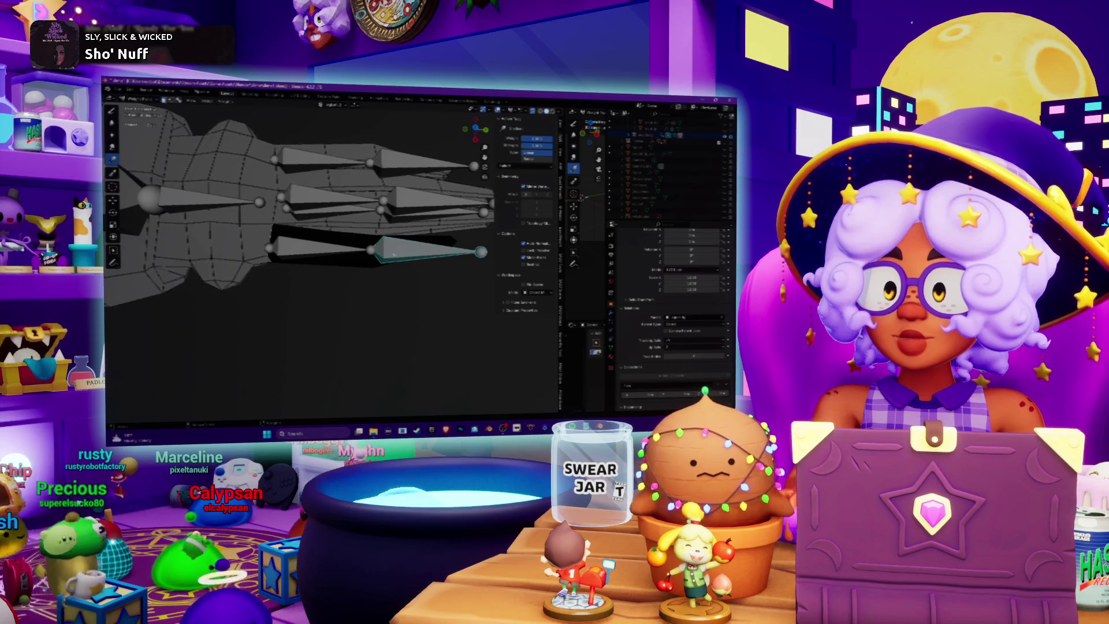
{"action": "key", "text": "KP_7"}
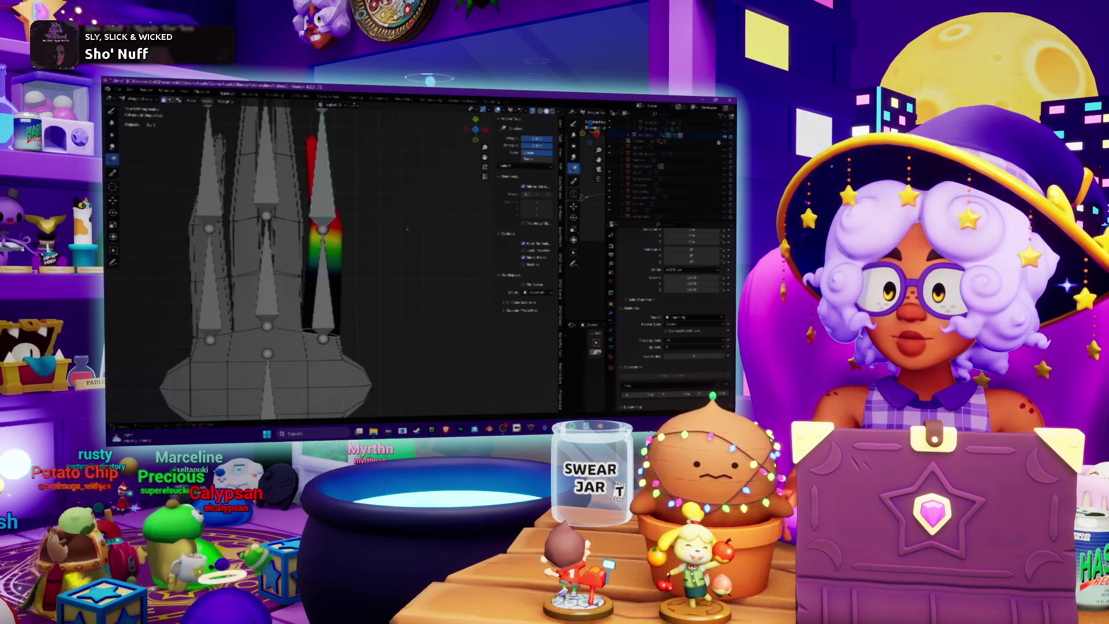
- Draw a weight gradient across the finger bones, then undo it
{"action": "left_click", "coordinate": [406, 236]}
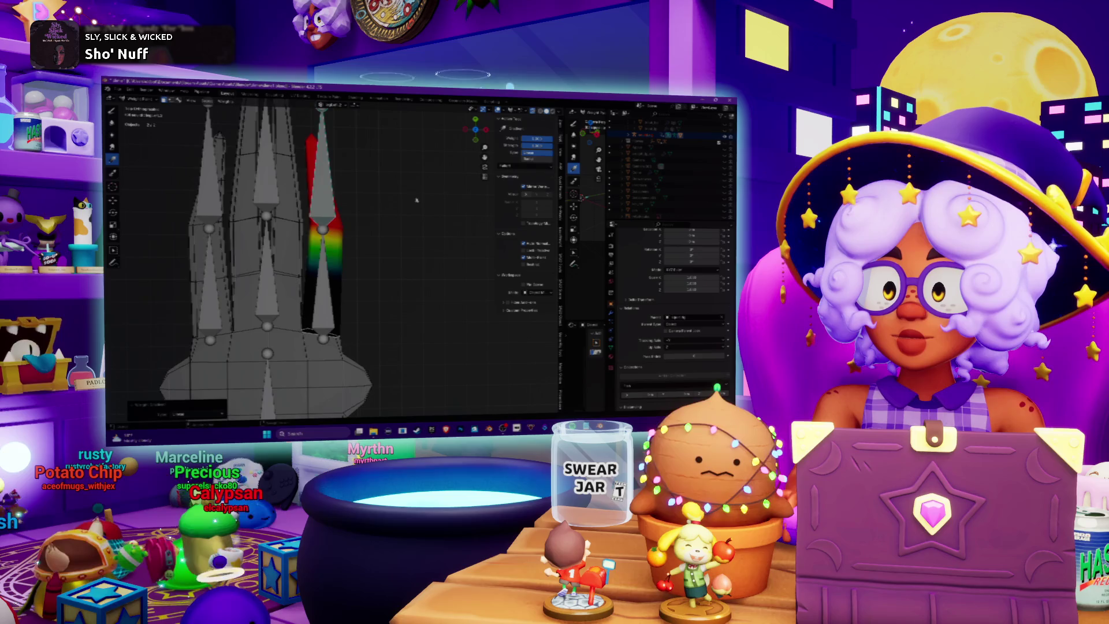
{"action": "left_click_drag", "start_coordinate": [416, 199], "coordinate": [365, 214]}
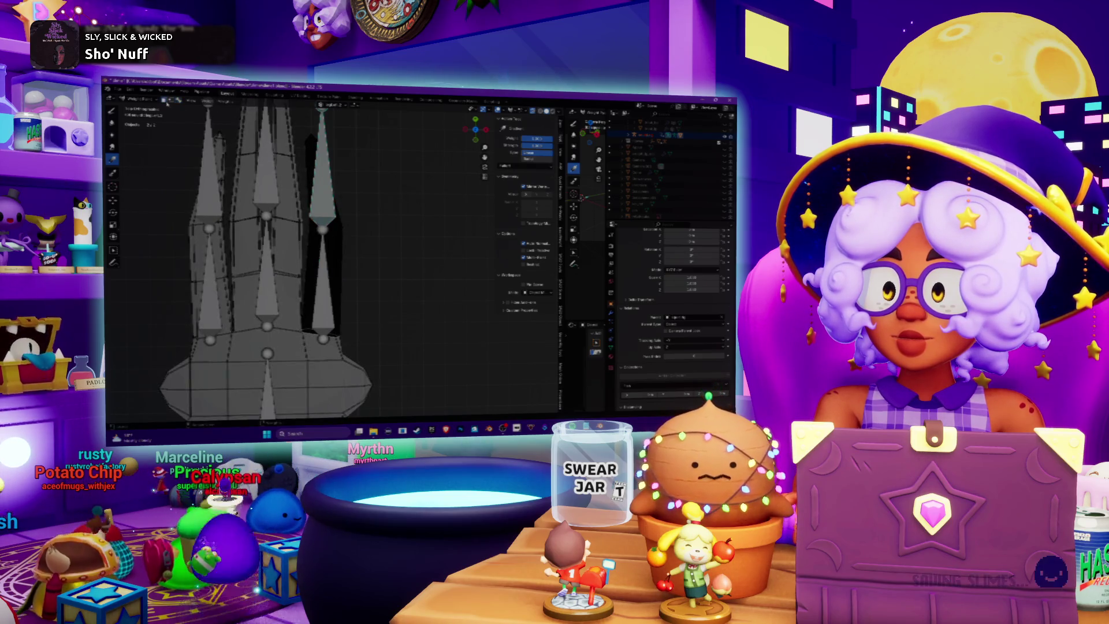
{"action": "key", "text": "ctrl+z"}
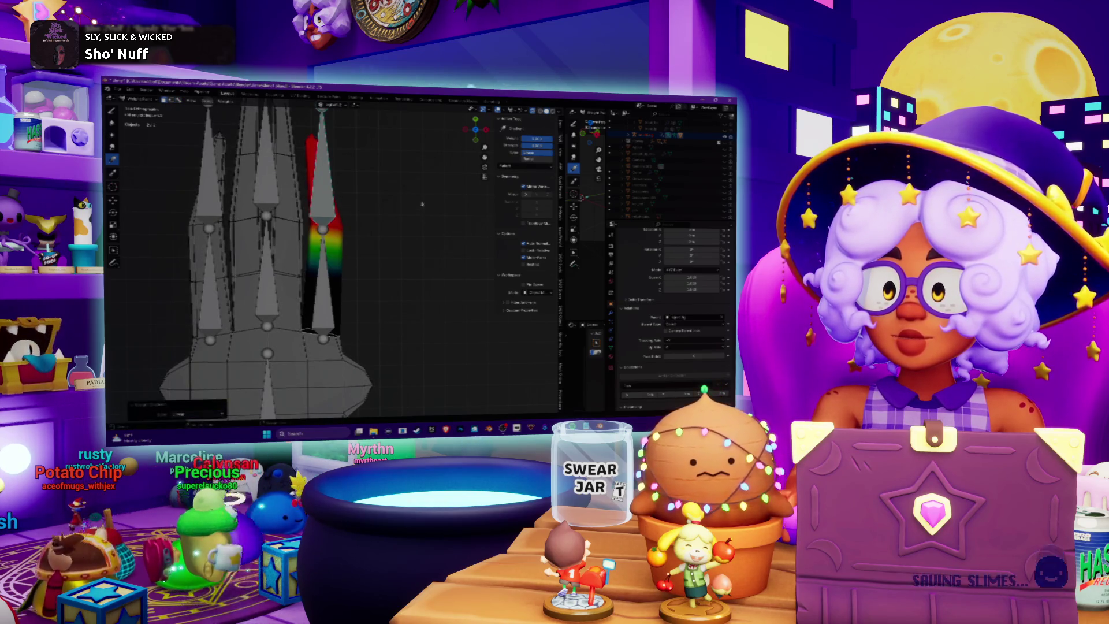
{"action": "key", "text": "ctrl+shift+z"}
{"action": "key", "text": "ctrl+z"}
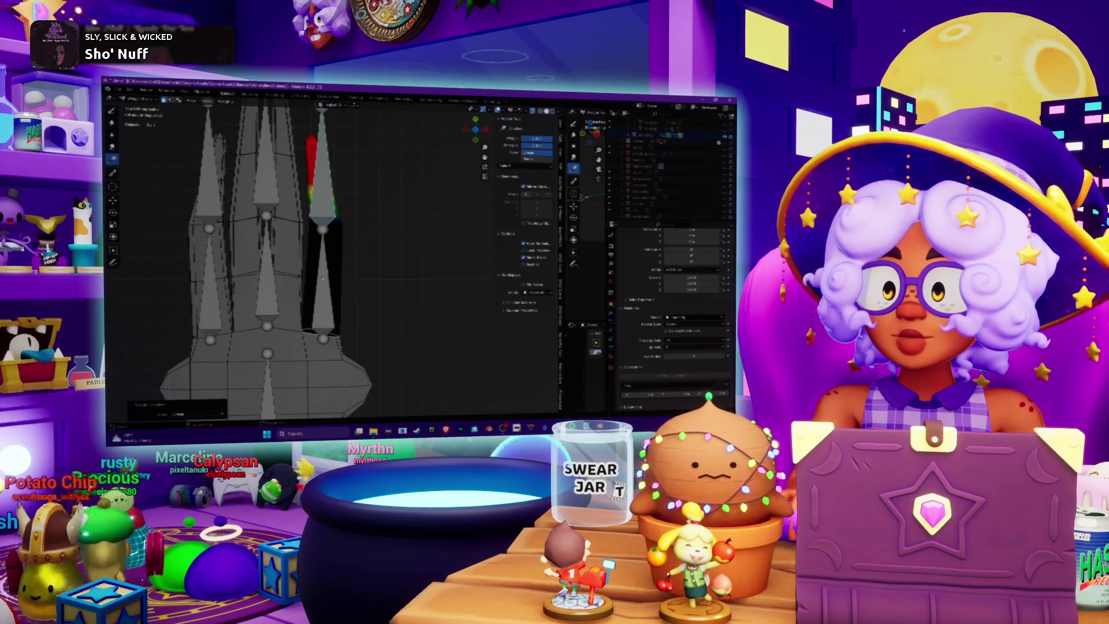
- Check the lower and upper finger bones' weights from the side, then return to Object Mode
{"action": "left_click", "coordinate": [324, 284], "text": "ctrl"}
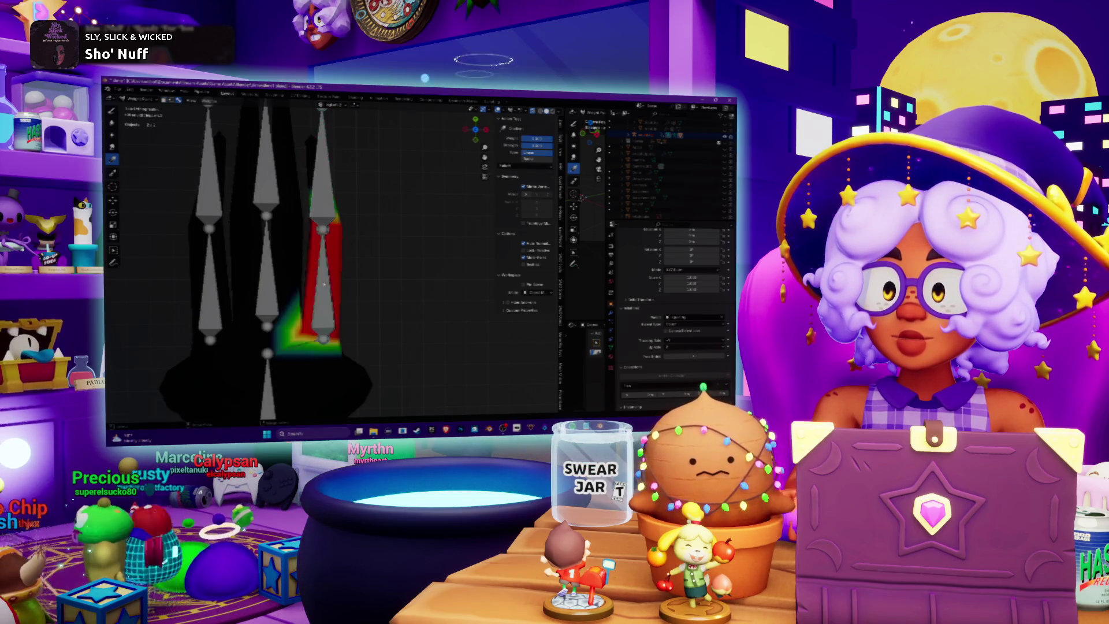
{"action": "middle_click_drag", "start_coordinate": [324, 283], "coordinate": [372, 213]}
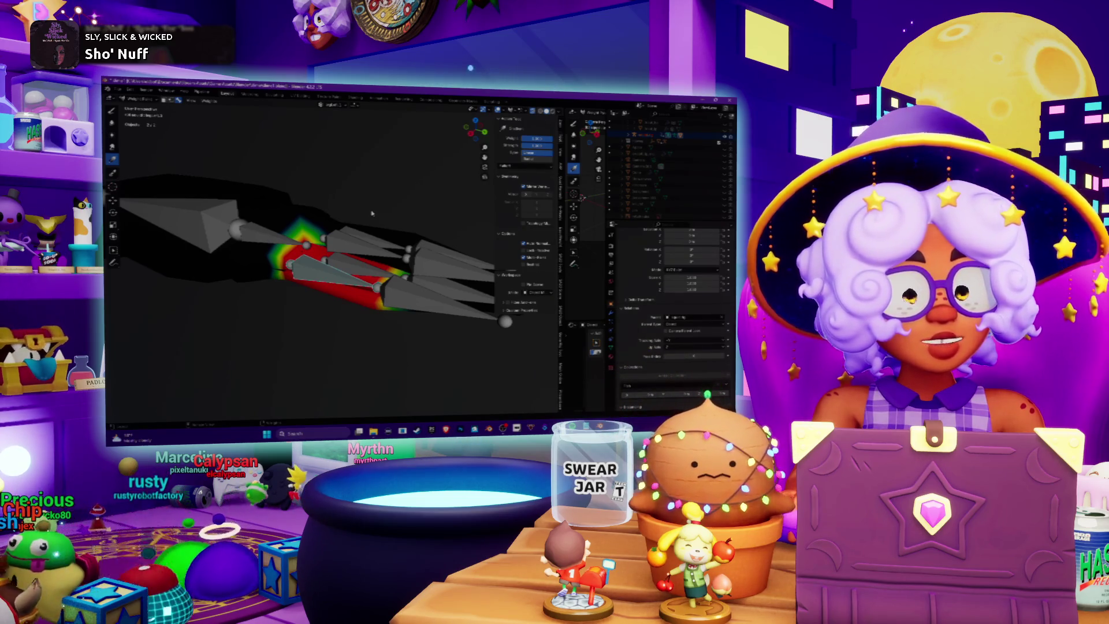
{"action": "mouse_move", "coordinate": [372, 214]}
{"action": "middle_mouse_down"}
{"action": "mouse_move", "coordinate": [381, 222]}
{"action": "mouse_move", "coordinate": [249, 279]}
{"action": "mouse_move", "coordinate": [336, 238]}
{"action": "middle_mouse_up"}
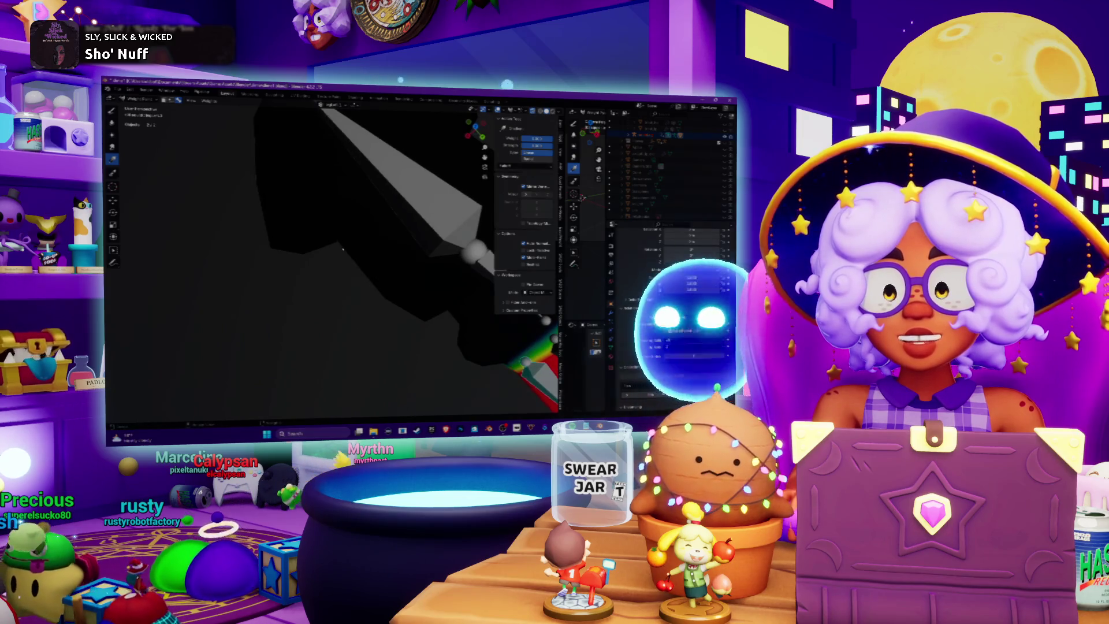
{"action": "mouse_move", "coordinate": [360, 266]}
{"action": "middle_mouse_down"}
{"action": "mouse_move", "coordinate": [335, 257]}
{"action": "mouse_move", "coordinate": [303, 314]}
{"action": "mouse_move", "coordinate": [419, 297]}
{"action": "middle_mouse_up"}
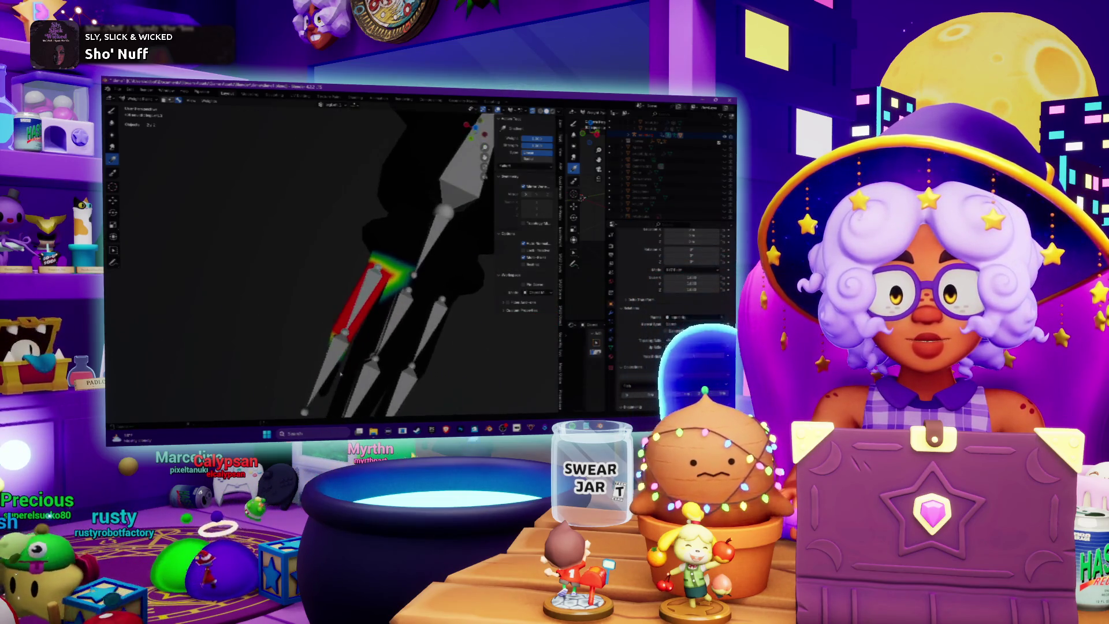
{"action": "left_click", "coordinate": [419, 297], "text": "ctrl"}
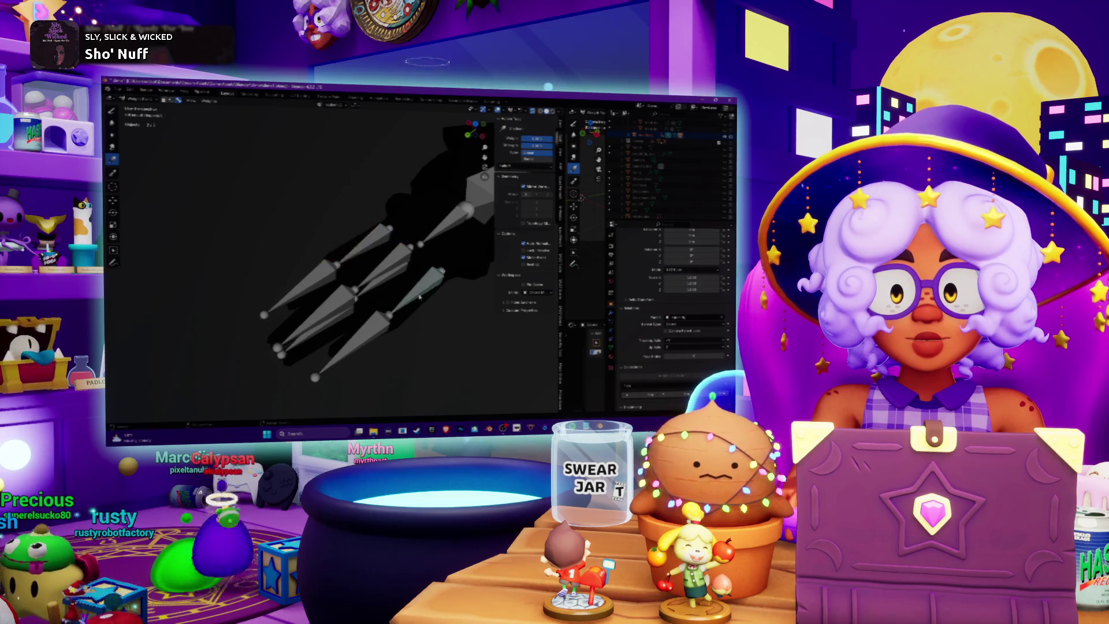
{"action": "left_click", "coordinate": [360, 254], "text": "ctrl"}
{"action": "mouse_move", "coordinate": [309, 284]}
{"action": "middle_mouse_down"}
{"action": "mouse_move", "coordinate": [451, 306]}
{"action": "mouse_move", "coordinate": [376, 302]}
{"action": "mouse_move", "coordinate": [352, 279]}
{"action": "middle_mouse_up"}
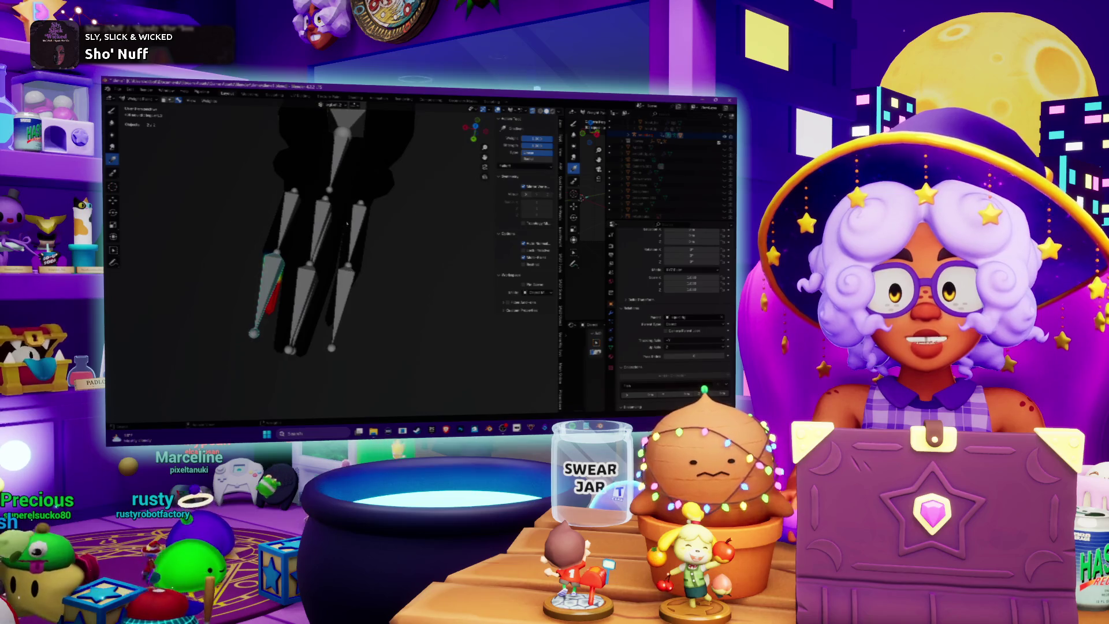
{"action": "left_click", "coordinate": [134, 99]}
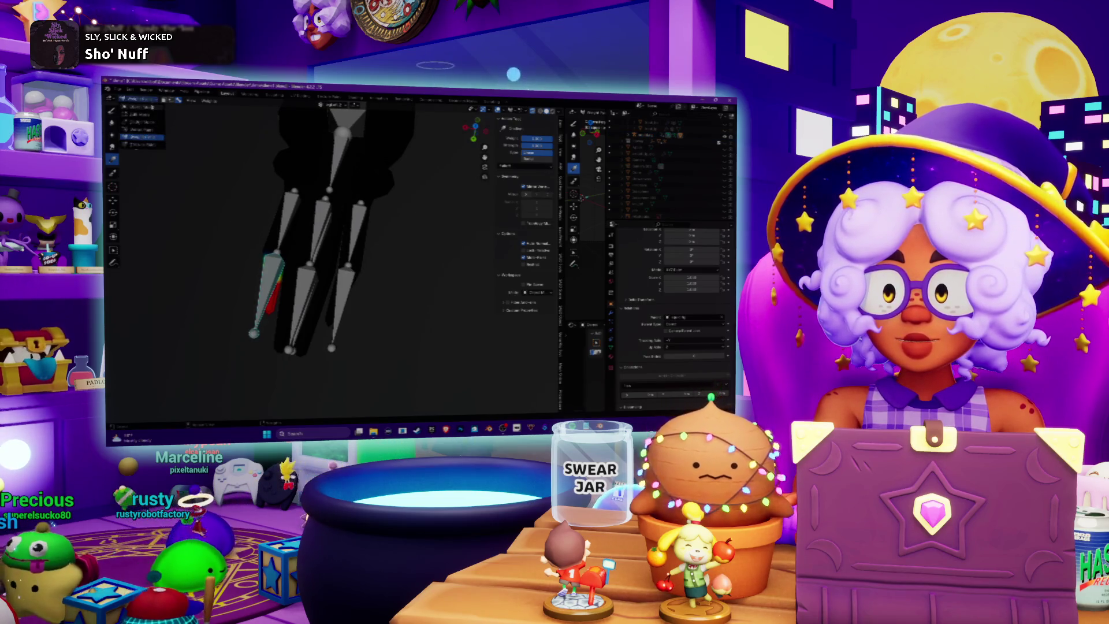
{"action": "left_click", "coordinate": [151, 108]}
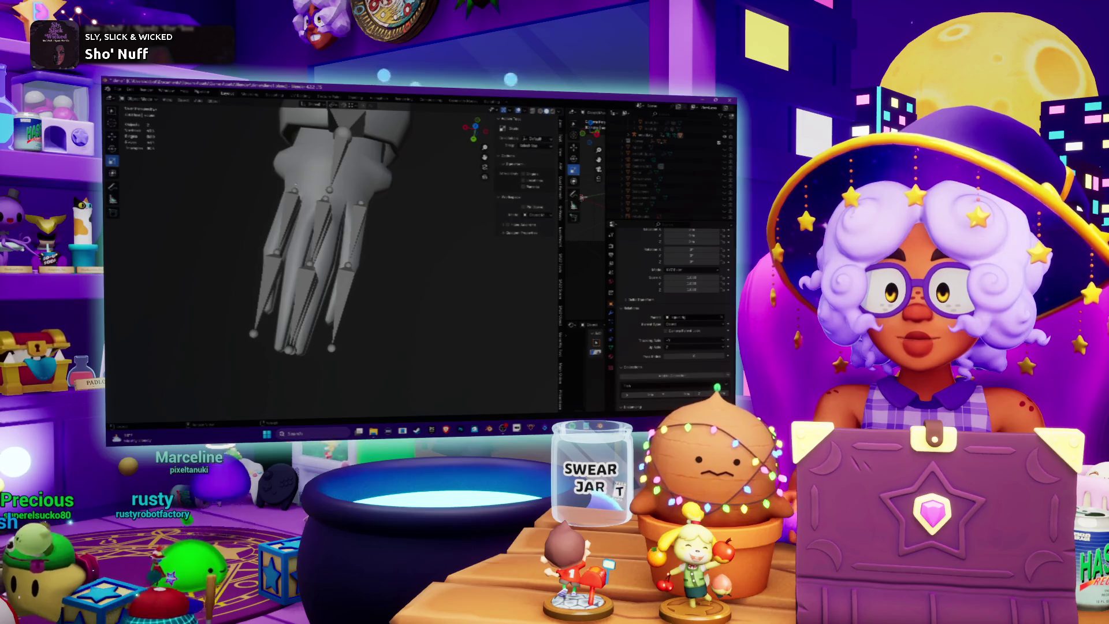
- In Edit Mode, select a finger segment block and move it downward
{"action": "key", "text": "a"}
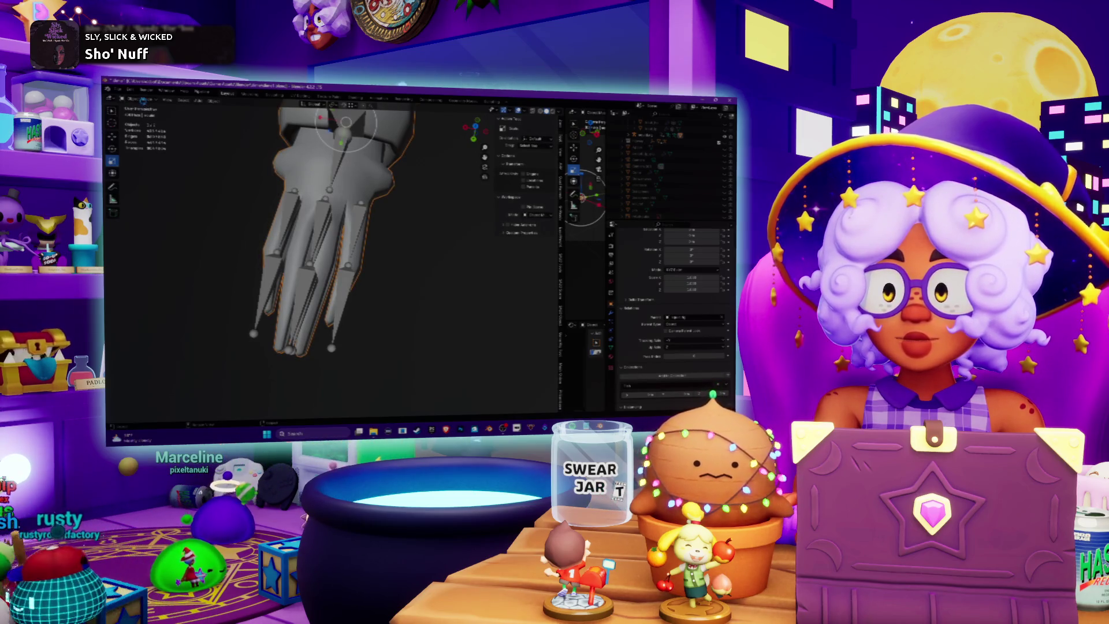
{"action": "left_click", "coordinate": [139, 99]}
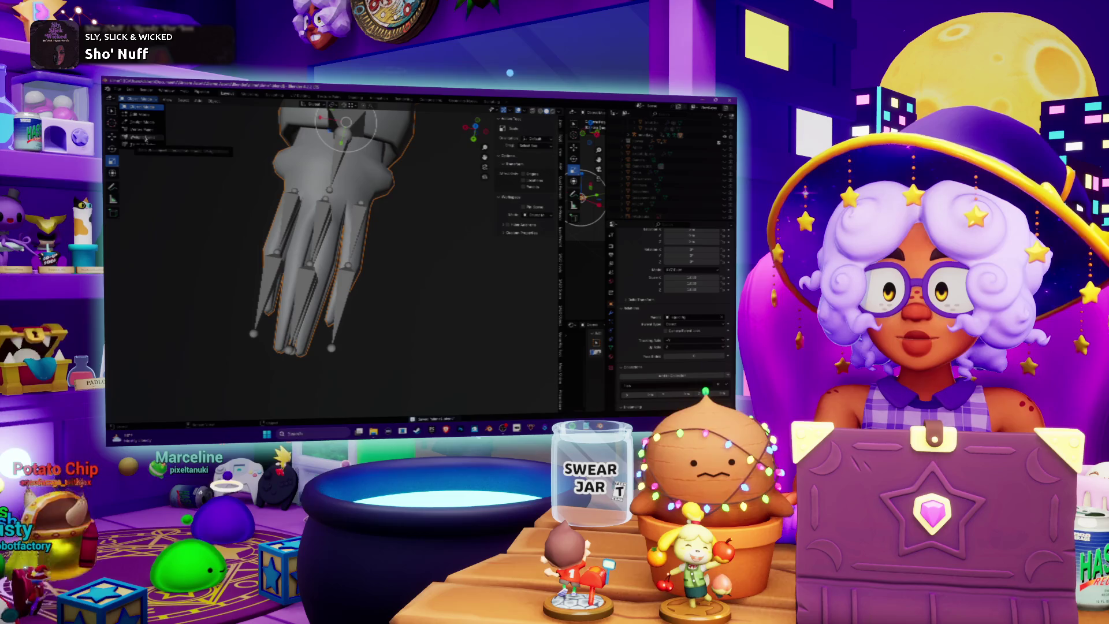
{"action": "left_click", "coordinate": [149, 115]}
{"action": "middle_click_drag", "start_coordinate": [323, 242], "coordinate": [370, 260]}
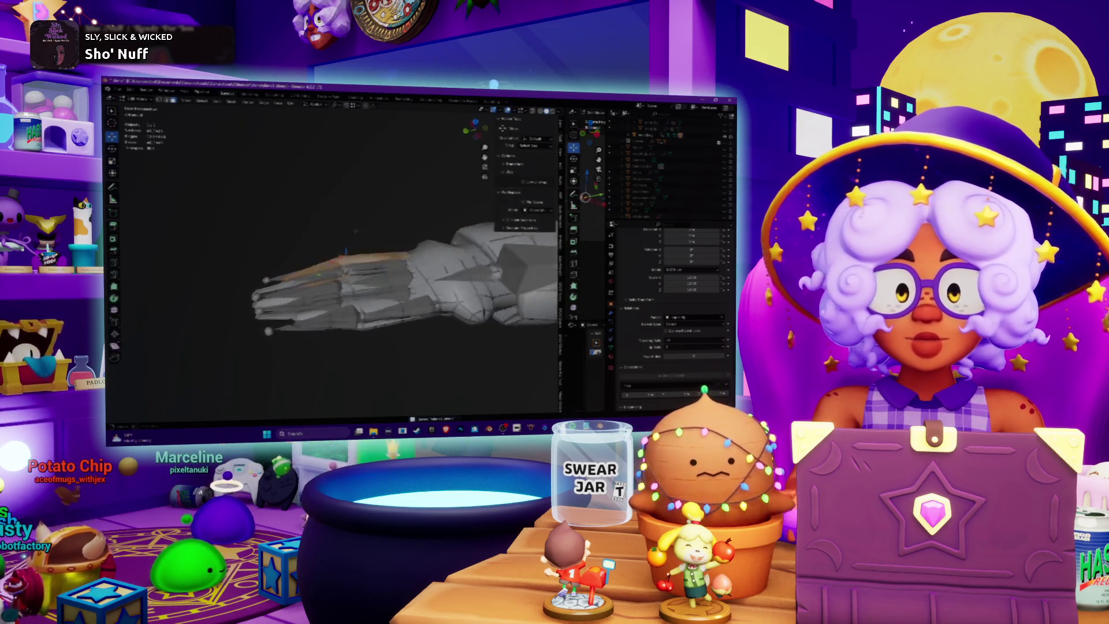
{"action": "scroll", "coordinate": [329, 242], "scroll_direction": "up", "scroll_amount": 3}
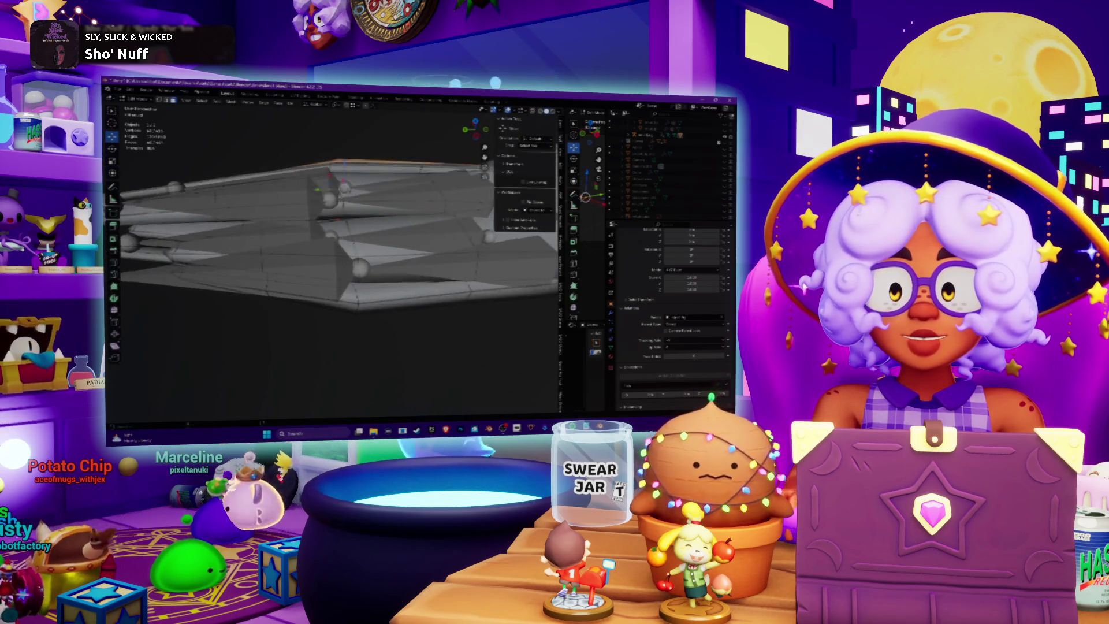
{"action": "scroll", "coordinate": [329, 242], "scroll_direction": "up", "scroll_amount": 2}
{"action": "key", "text": "l"}
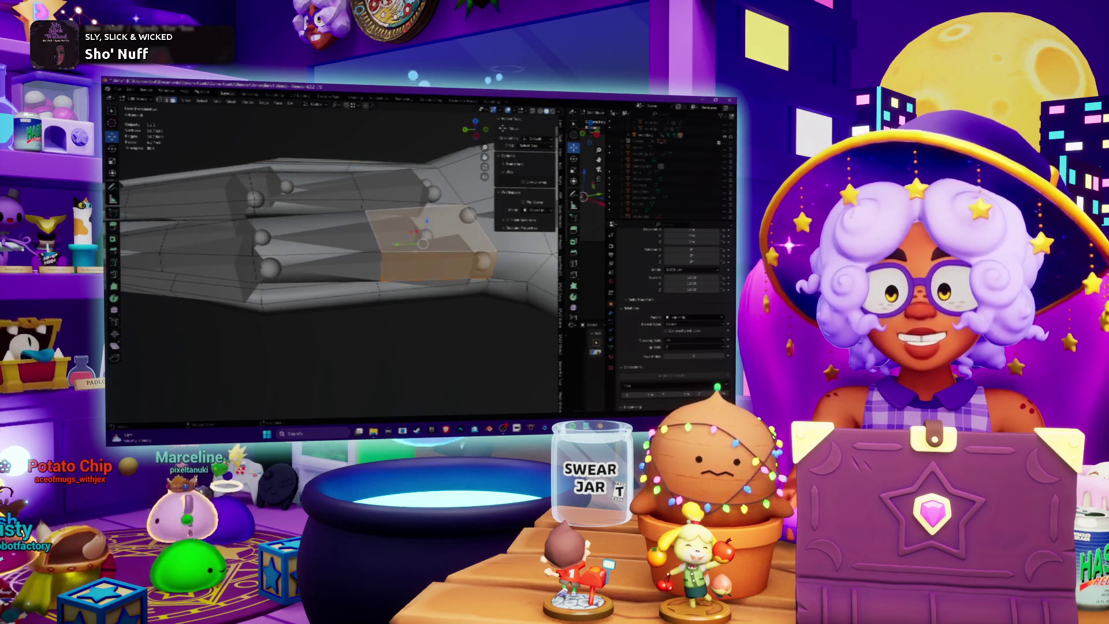
{"action": "key", "text": "g"}
- Add the lower finger segments to the selection while orbiting around the fingers
{"action": "key", "text": "shift+l"}
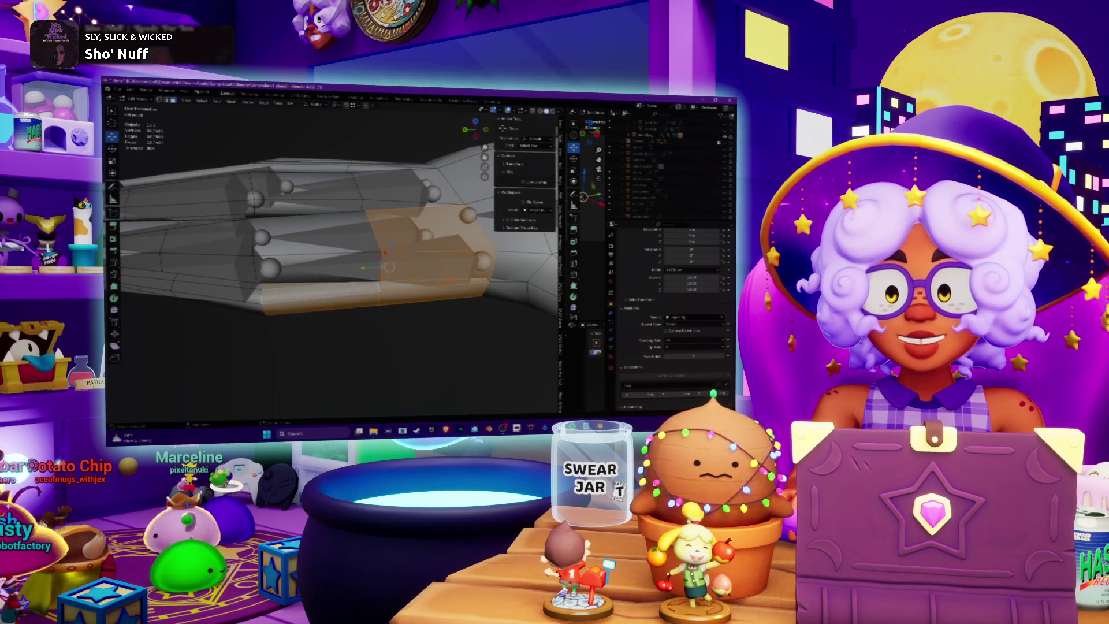
{"action": "mouse_move", "coordinate": [346, 260]}
{"action": "middle_mouse_down"}
{"action": "mouse_move", "coordinate": [381, 254]}
{"action": "mouse_move", "coordinate": [370, 254]}
{"action": "middle_mouse_up"}
{"action": "key", "text": "l"}
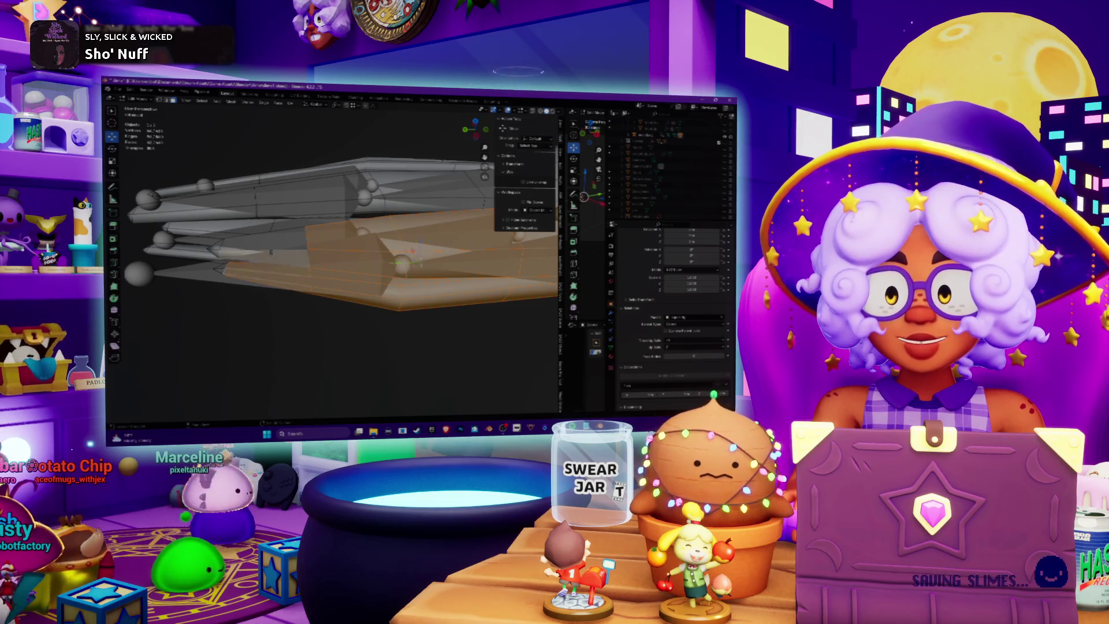
{"action": "middle_click_drag", "start_coordinate": [347, 259], "coordinate": [369, 300]}
{"action": "mouse_move", "coordinate": [347, 260]}
{"action": "middle_mouse_down"}
{"action": "mouse_move", "coordinate": [370, 271]}
{"action": "mouse_move", "coordinate": [353, 205]}
{"action": "mouse_move", "coordinate": [413, 282]}
{"action": "mouse_move", "coordinate": [376, 243]}
{"action": "mouse_move", "coordinate": [405, 277]}
{"action": "mouse_move", "coordinate": [388, 292]}
{"action": "middle_mouse_up"}
{"action": "scroll", "coordinate": [370, 260], "scroll_direction": "up", "scroll_amount": 2}
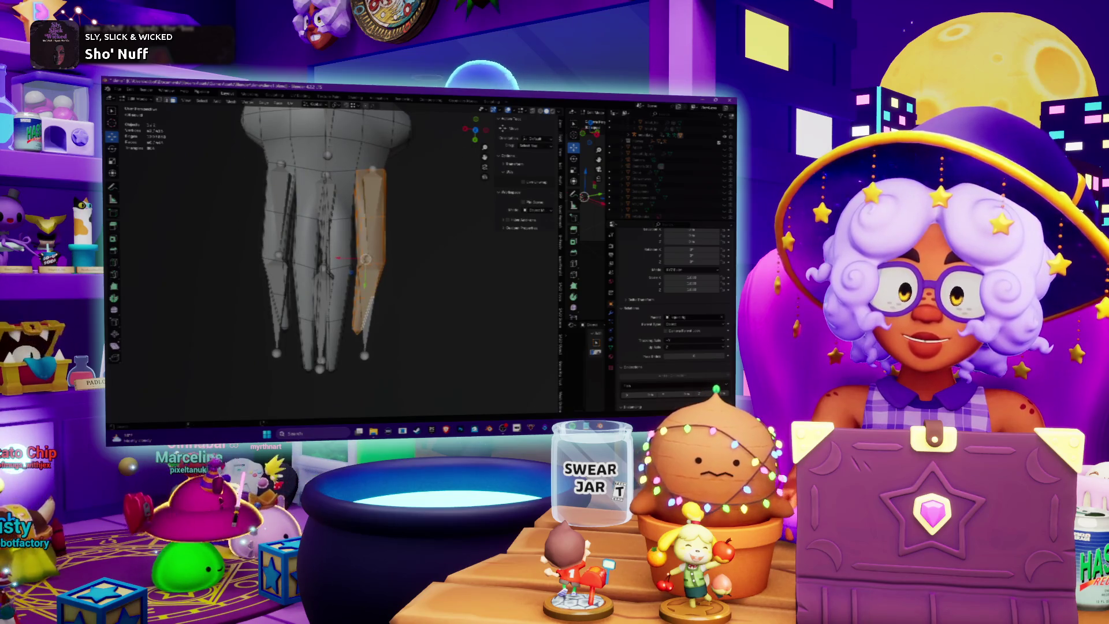
{"action": "middle_click_drag", "start_coordinate": [462, 196], "coordinate": [478, 186]}
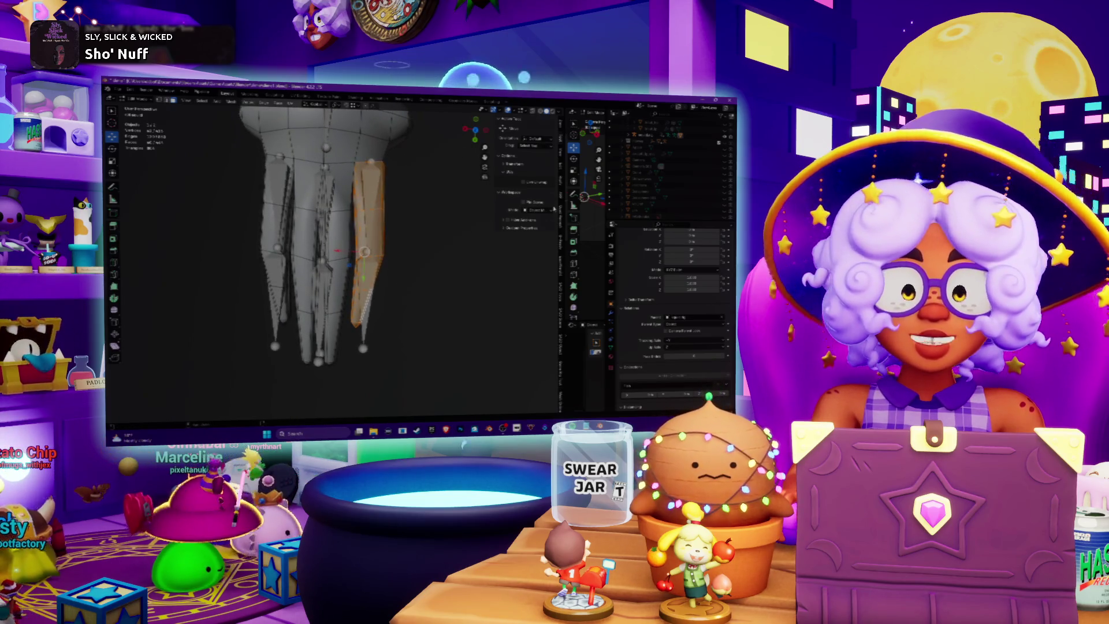
{"action": "scroll", "coordinate": [432, 173], "scroll_direction": "up", "scroll_amount": 2}
{"action": "mouse_move", "coordinate": [433, 174]}
{"action": "middle_mouse_down"}
{"action": "mouse_move", "coordinate": [242, 239]}
{"action": "mouse_move", "coordinate": [453, 228]}
{"action": "middle_mouse_up"}
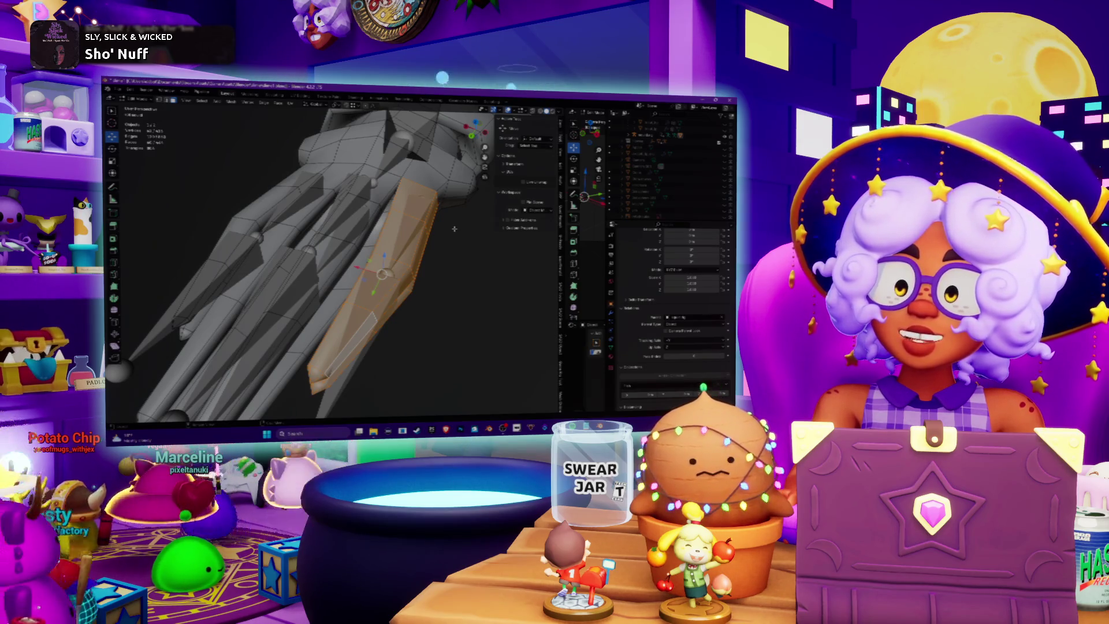
- From a front view, return to Object Mode and enter Weight Paint with armature and mesh selected
{"action": "key", "text": "KP_1"}
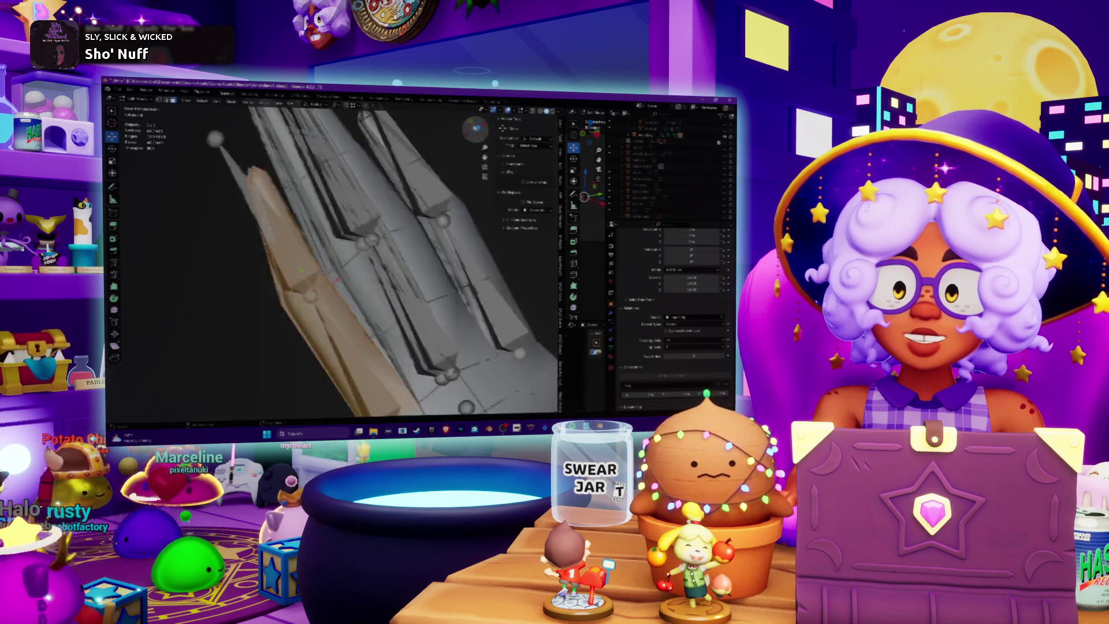
{"action": "scroll", "coordinate": [347, 260], "scroll_direction": "down", "scroll_amount": 3}
{"action": "scroll", "coordinate": [404, 259], "scroll_direction": "up", "scroll_amount": 3}
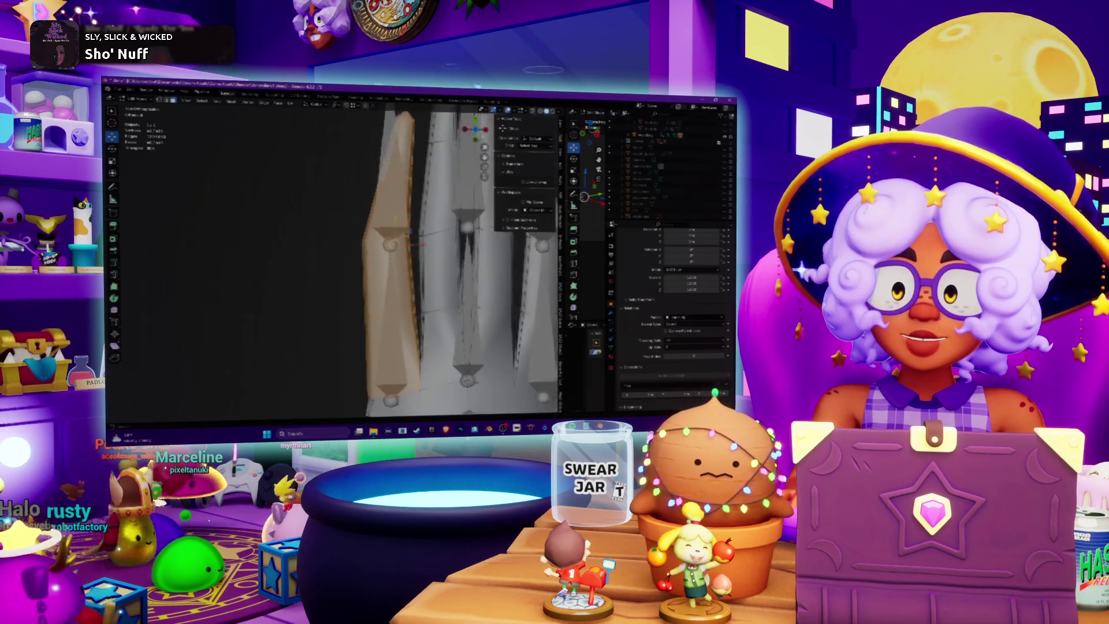
{"action": "scroll", "coordinate": [404, 260], "scroll_direction": "down", "scroll_amount": 2}
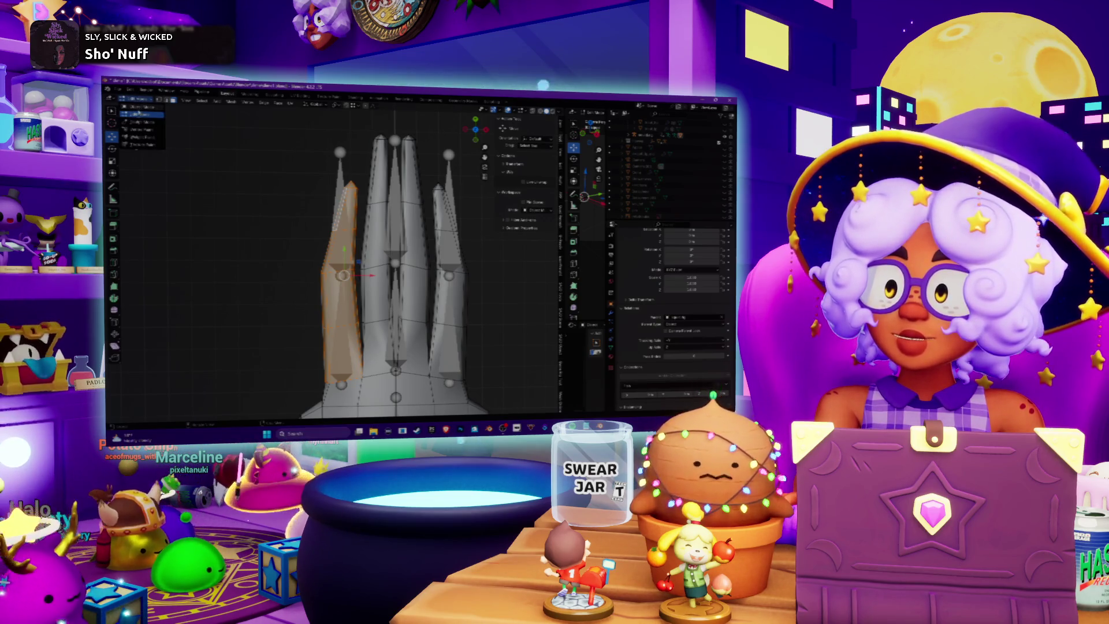
{"action": "key", "text": "Tab"}
{"action": "scroll", "coordinate": [308, 215], "scroll_direction": "up", "scroll_amount": 2}
{"action": "scroll", "coordinate": [308, 215], "scroll_direction": "up", "scroll_amount": 2}
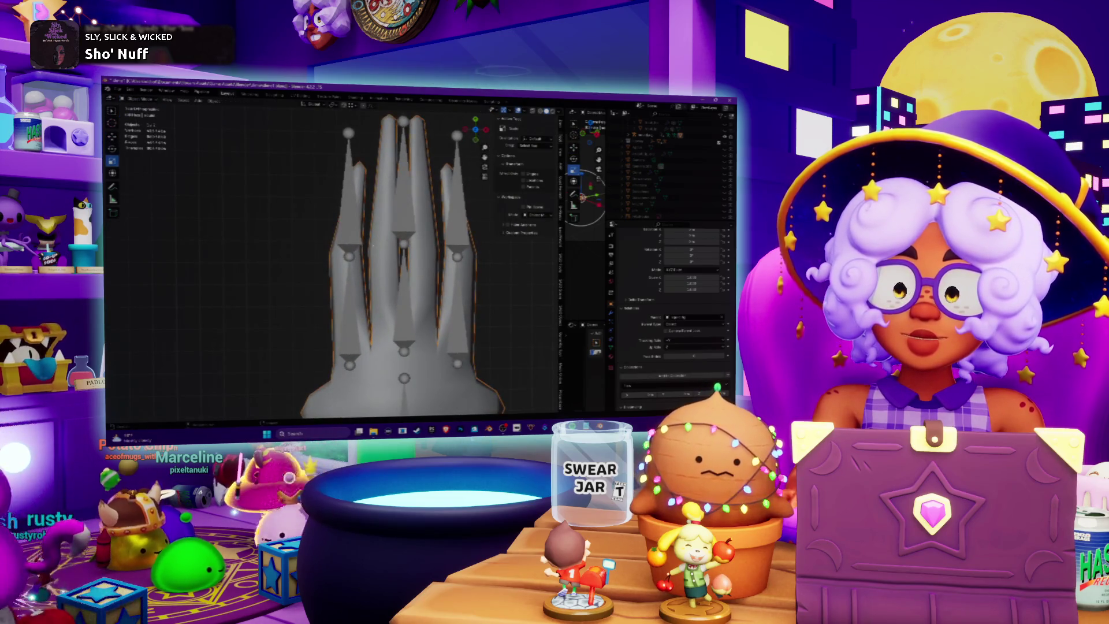
{"action": "left_click", "coordinate": [352, 287]}
{"action": "left_click", "coordinate": [338, 285], "text": "shift"}
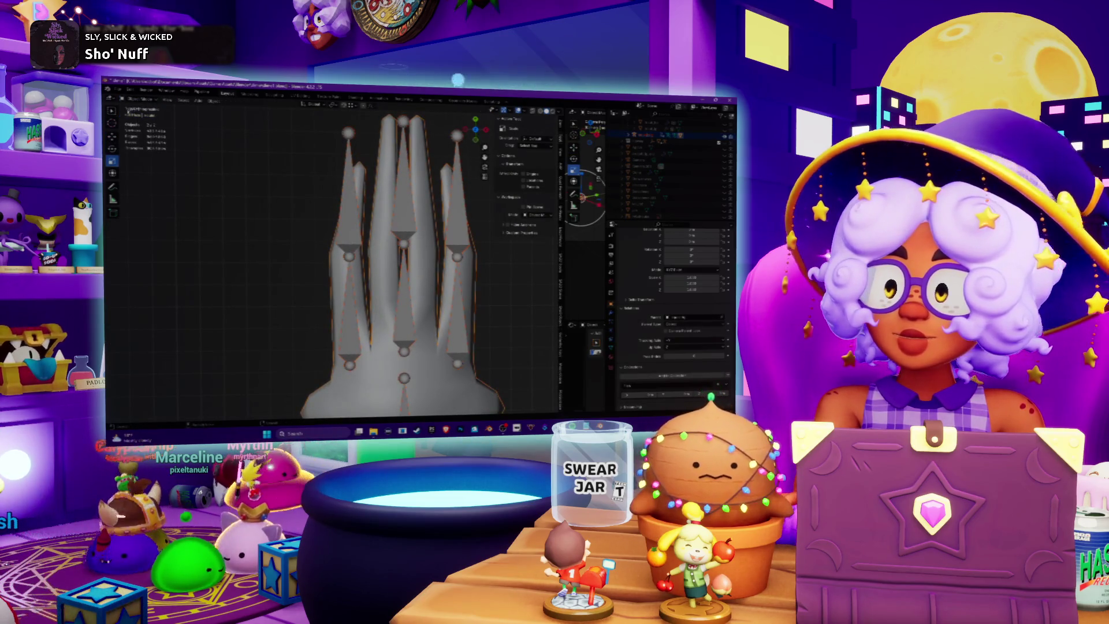
{"action": "left_click", "coordinate": [136, 99]}
{"action": "left_click", "coordinate": [139, 136]}
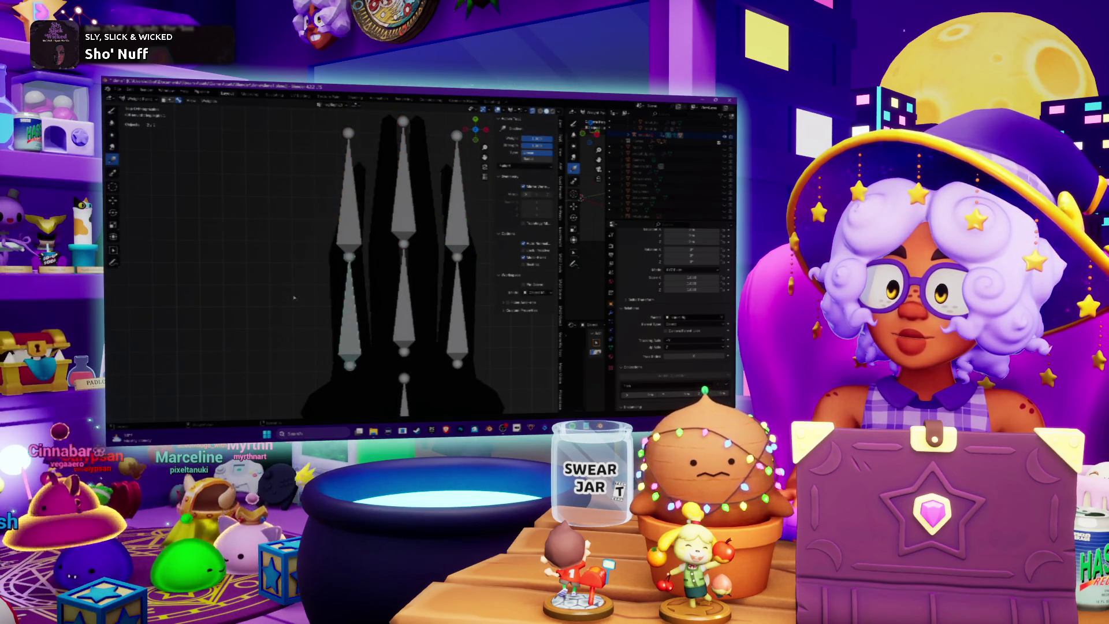
- Try a weight gradient on the finger and step back and forth through undo/redo
{"action": "scroll", "coordinate": [278, 203], "scroll_direction": "down", "scroll_amount": 2}
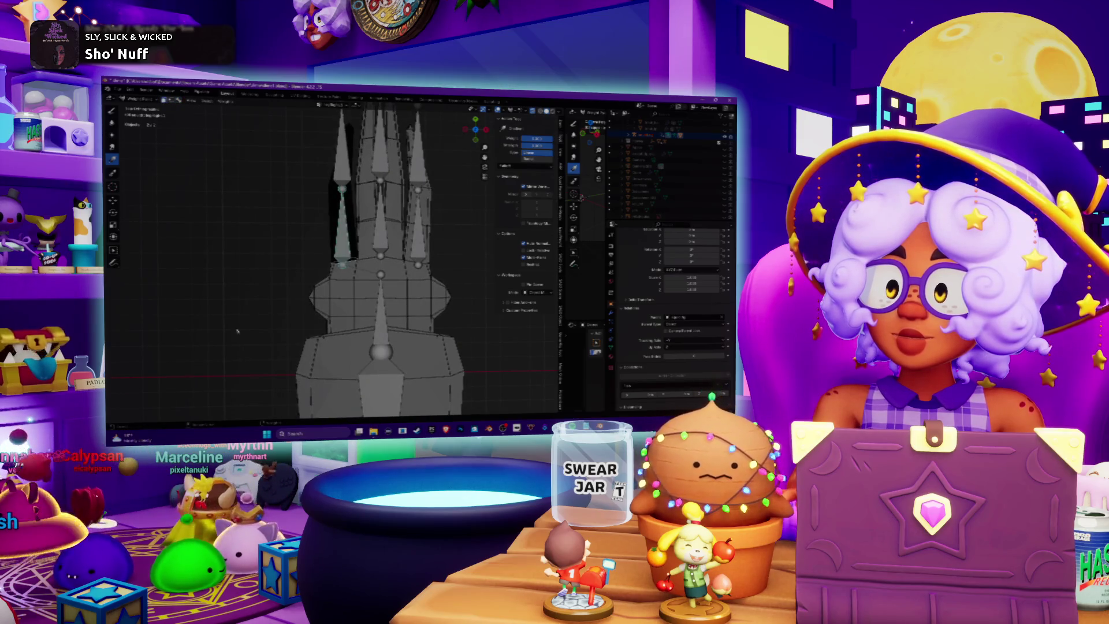
{"action": "left_click", "coordinate": [242, 349]}
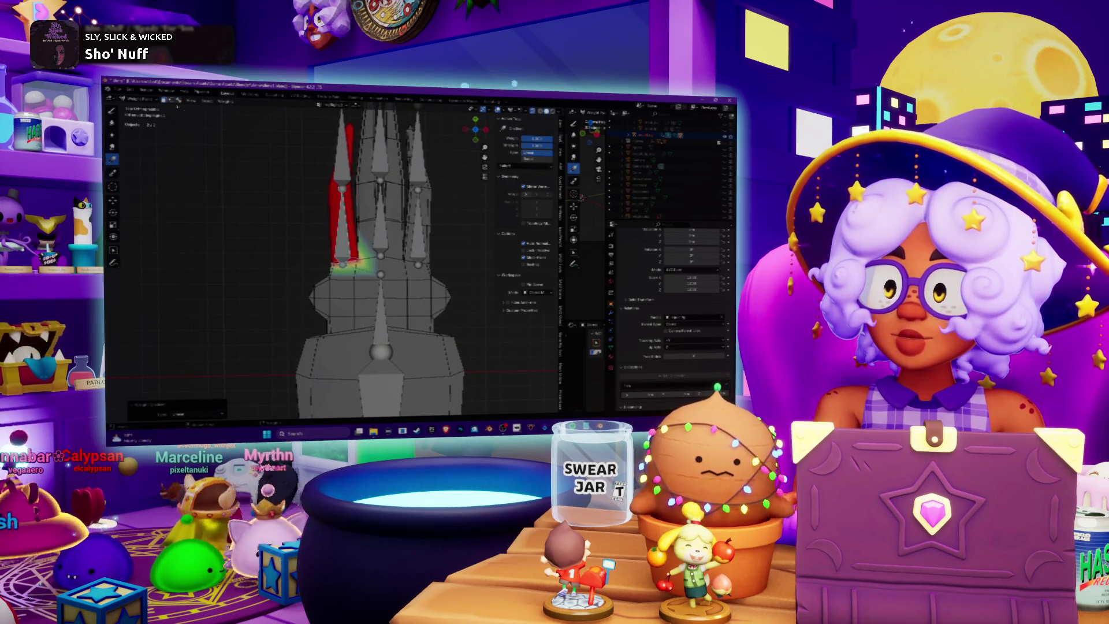
{"action": "key", "text": "ctrl+z"}
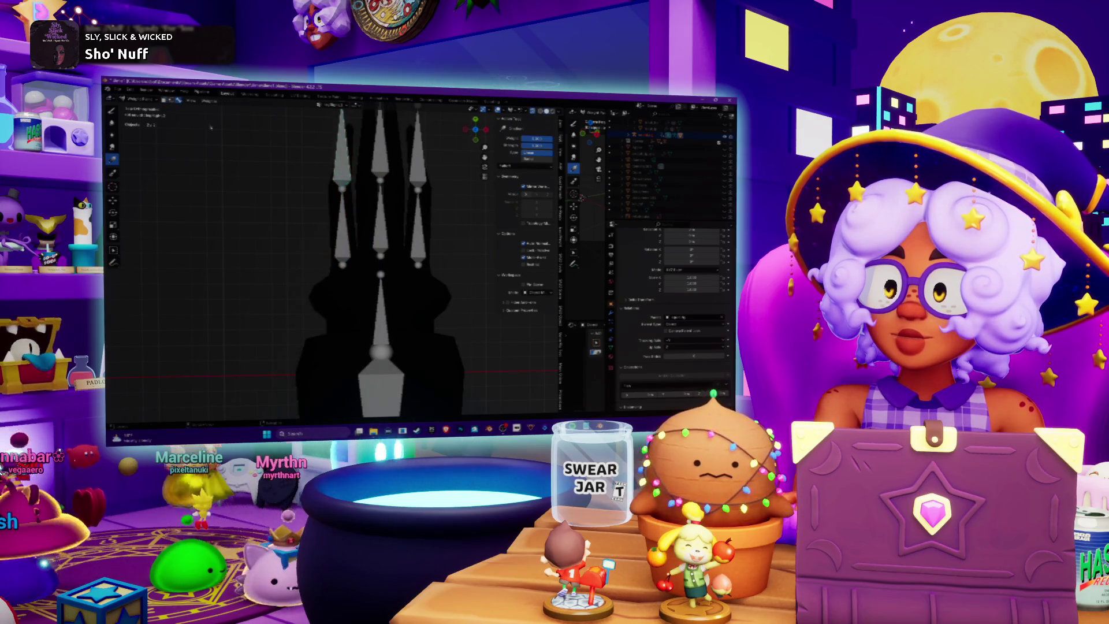
{"action": "key", "text": "ctrl+z"}
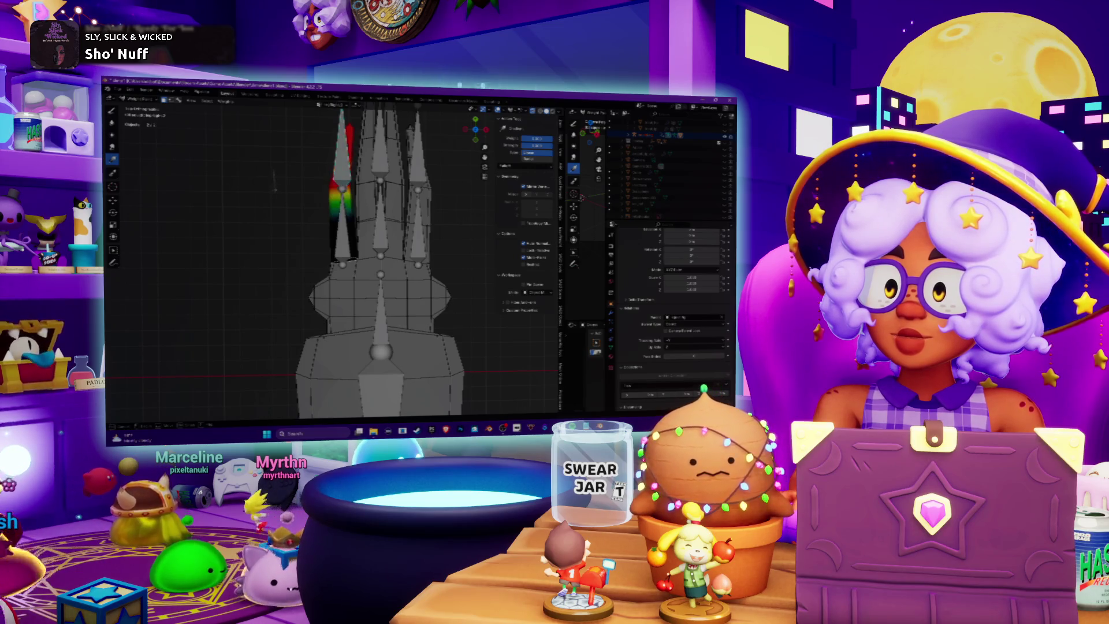
{"action": "key", "text": "ctrl+z"}
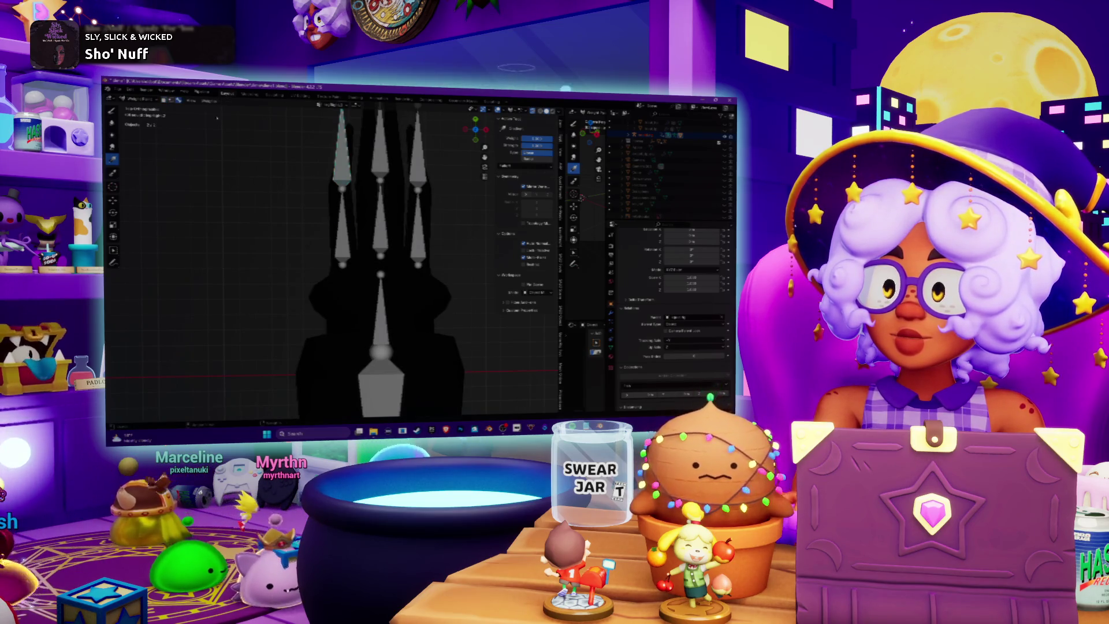
{"action": "key", "text": "ctrl+shift+z"}
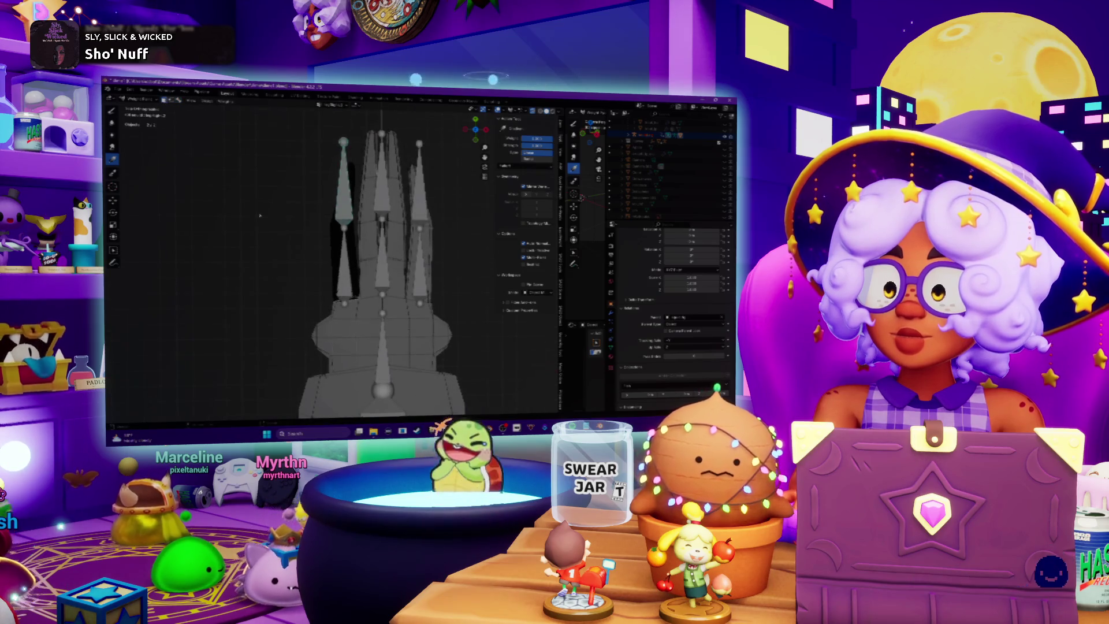
{"action": "key", "text": "ctrl+shift+z"}
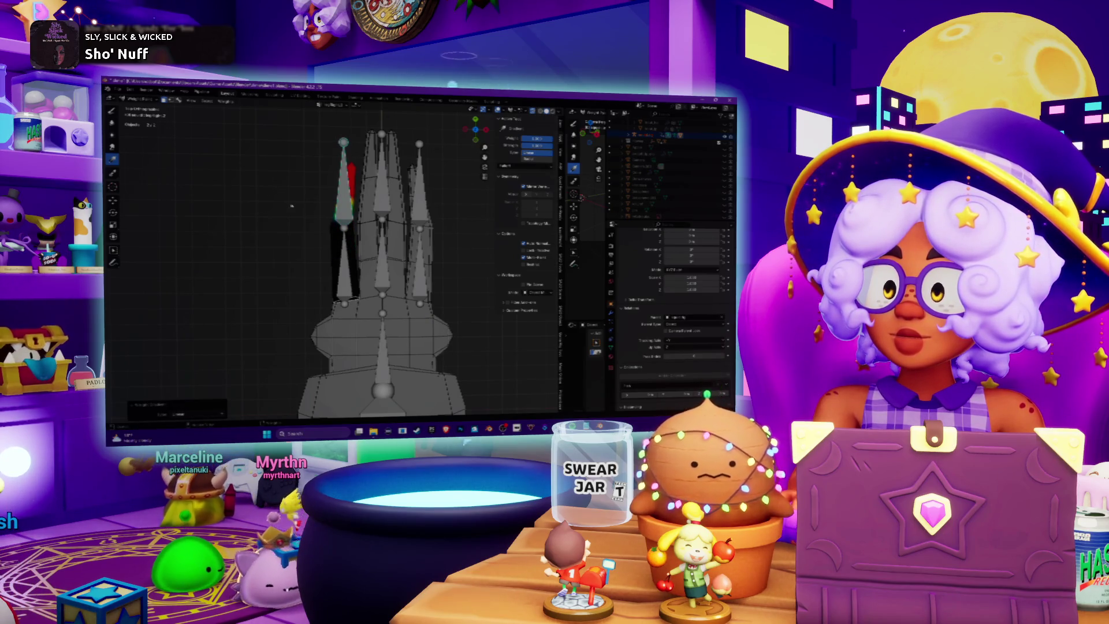
{"action": "key", "text": "ctrl+z"}
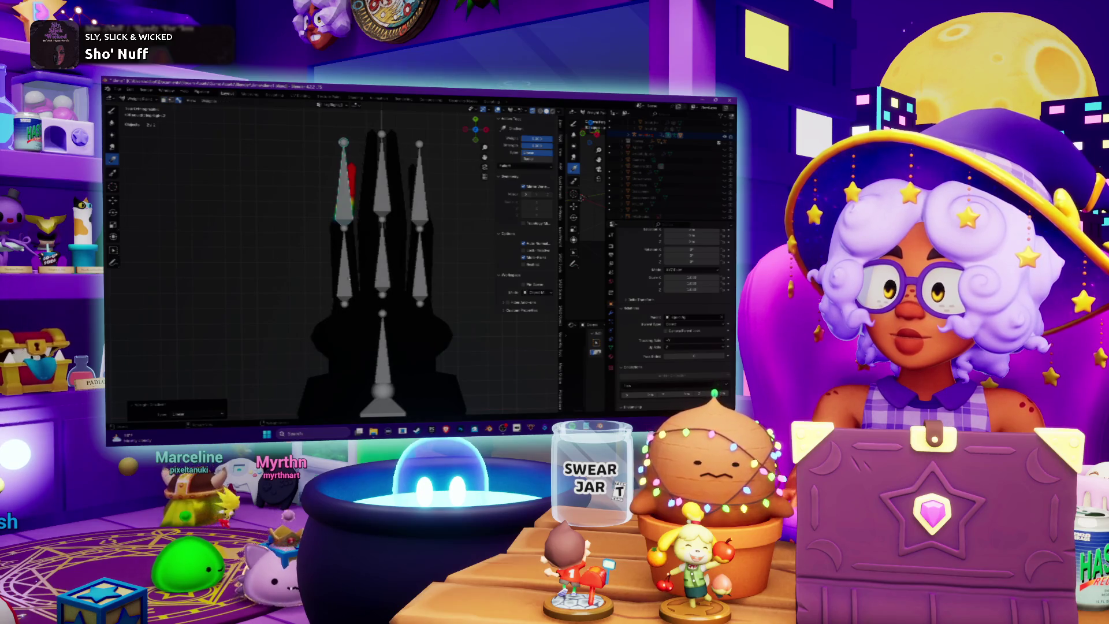
- Select the lower-left finger bone and undo/redo its weight edits
{"action": "left_click", "coordinate": [345, 277], "text": "ctrl"}
{"action": "key", "text": "ctrl+z"}
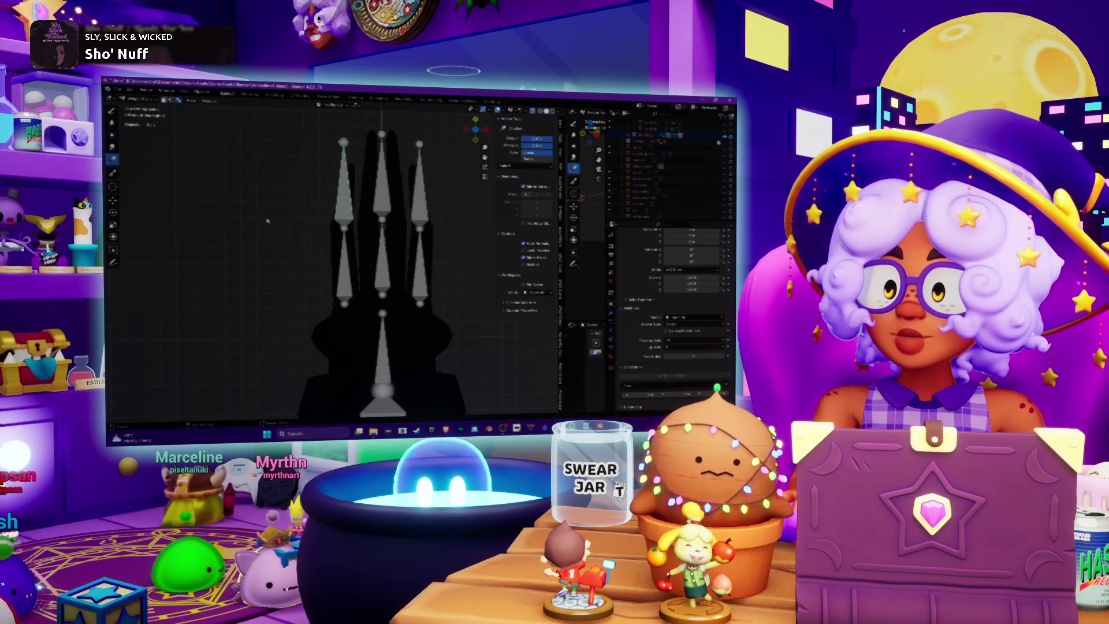
{"action": "key", "text": "ctrl+z"}
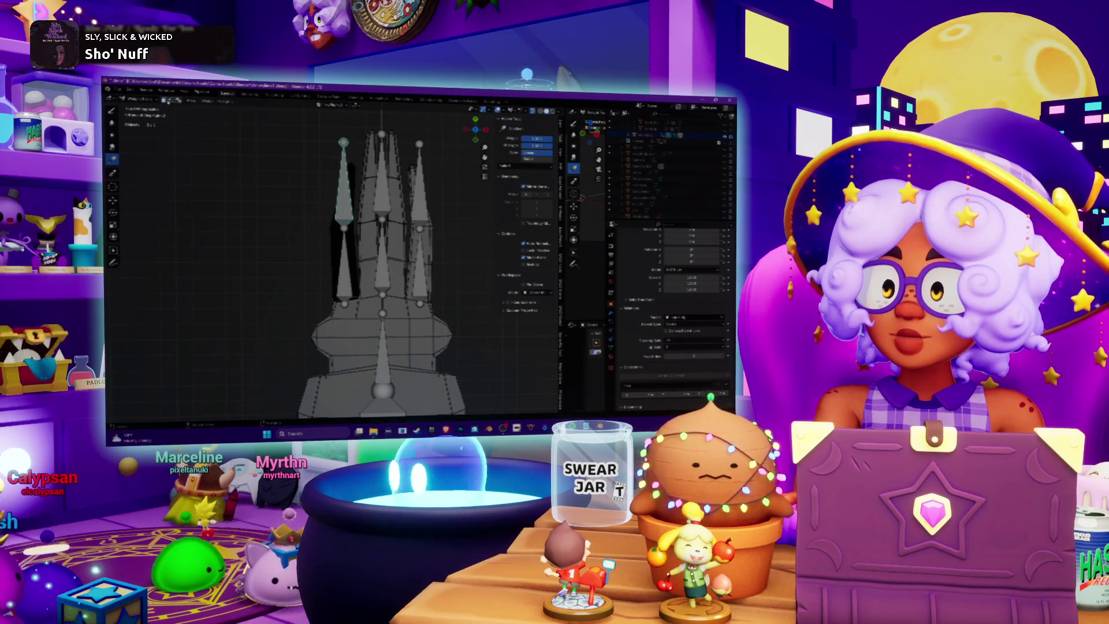
{"action": "key", "text": "ctrl+shift+z"}
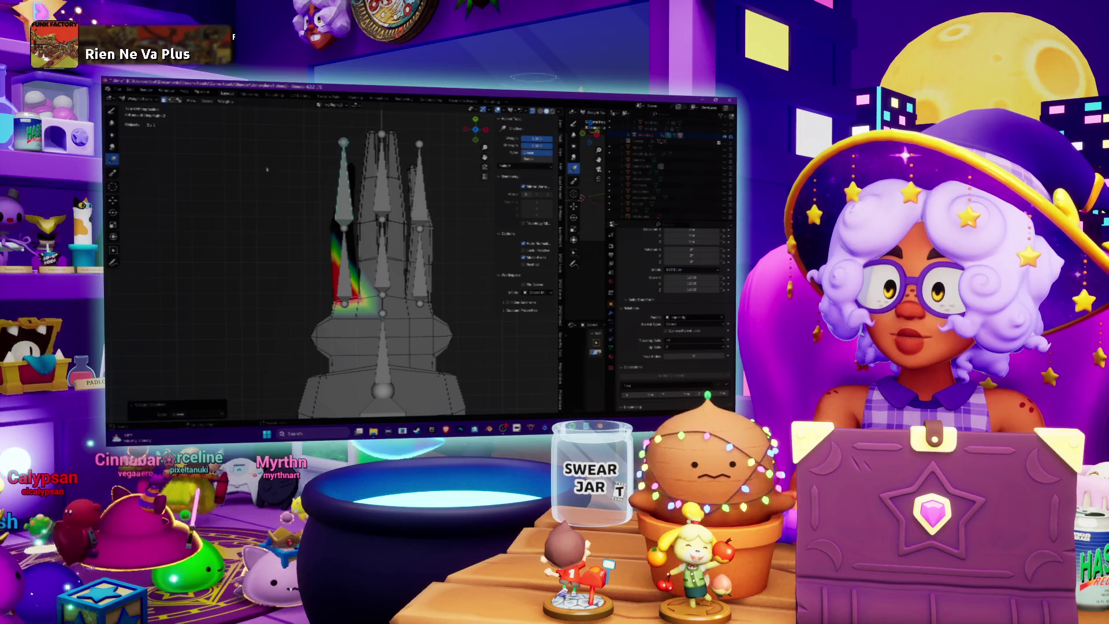
{"action": "key", "text": "ctrl+z"}
{"action": "key", "text": "ctrl+z"}
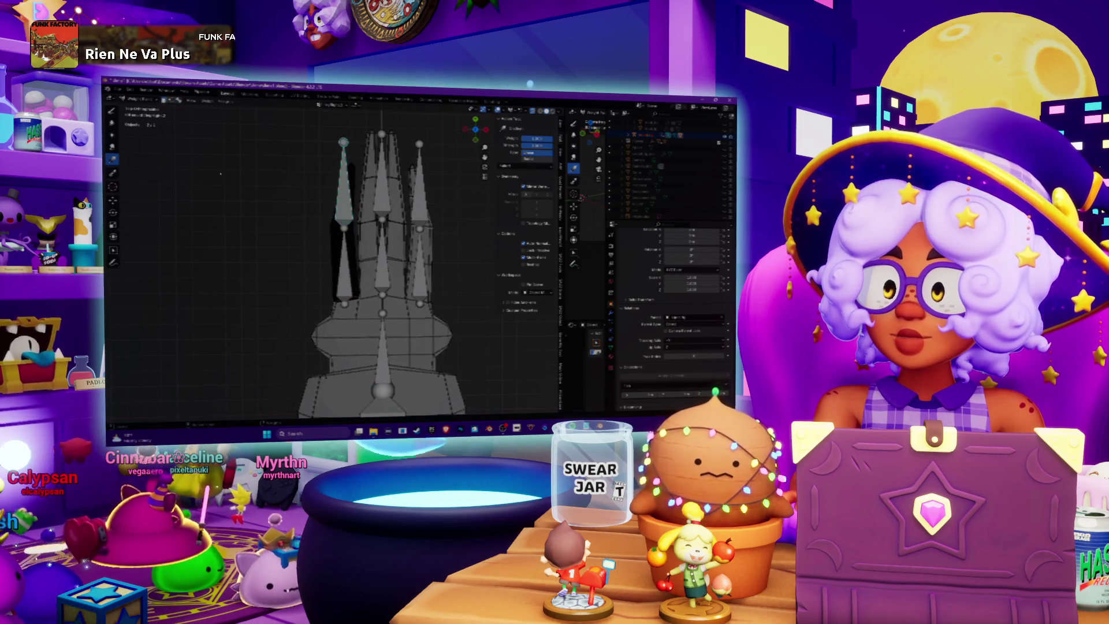
{"action": "key", "text": "ctrl+shift+z"}
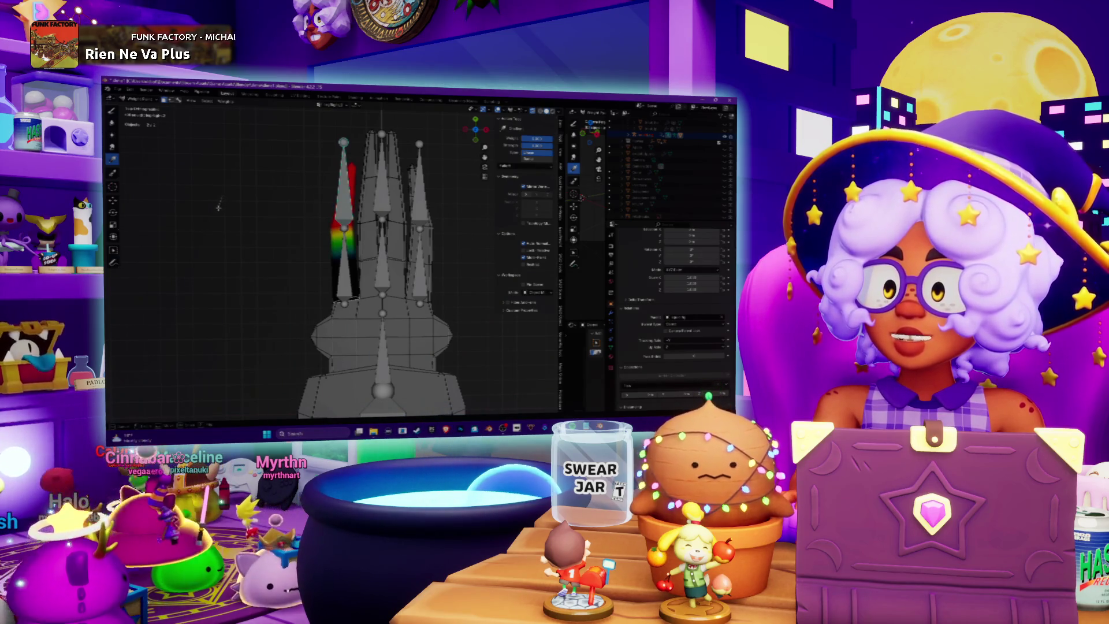
- Keep toggling undo and redo of the left finger's weight painting until it looks right
{"action": "key", "text": "ctrl+shift+z"}
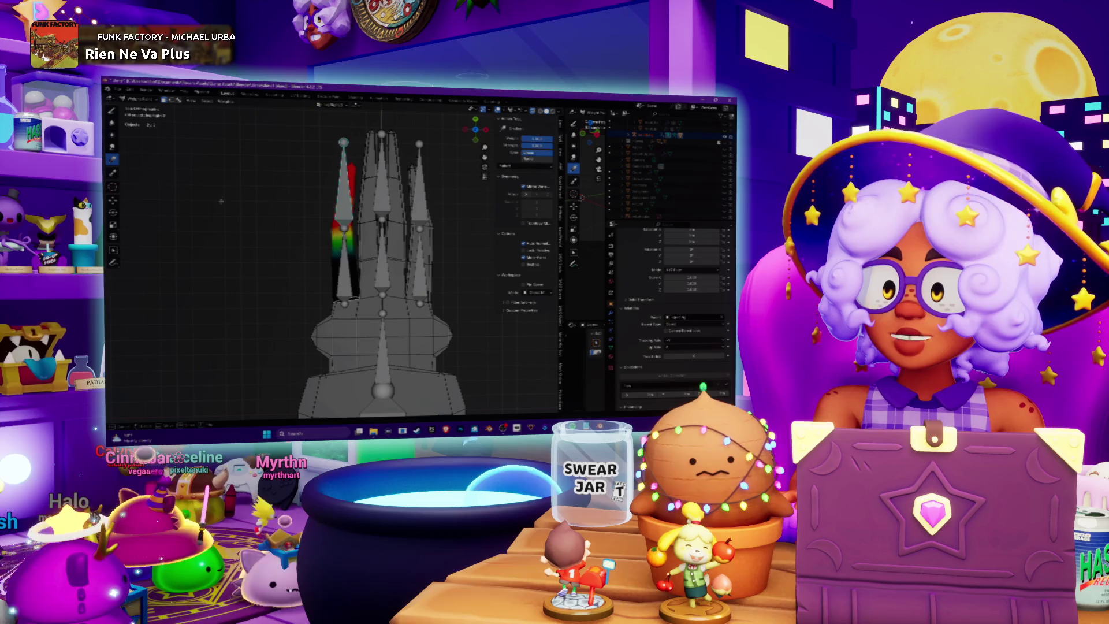
{"action": "key", "text": "ctrl+z"}
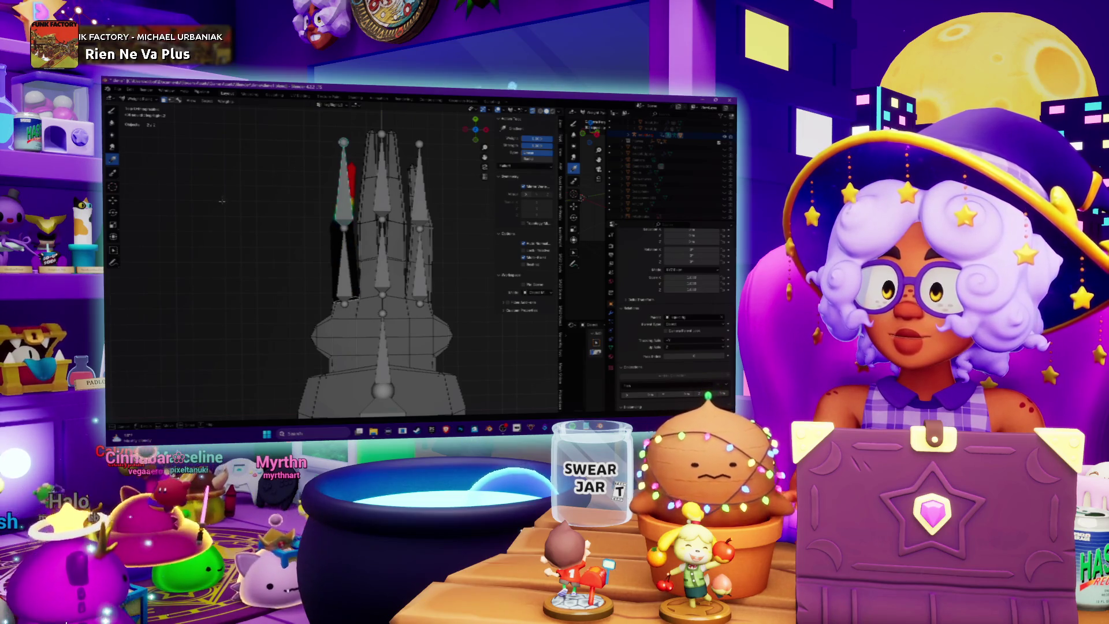
{"action": "key", "text": "ctrl+shift+z"}
{"action": "key", "text": "ctrl+z"}
{"action": "key", "text": "ctrl+shift+z"}
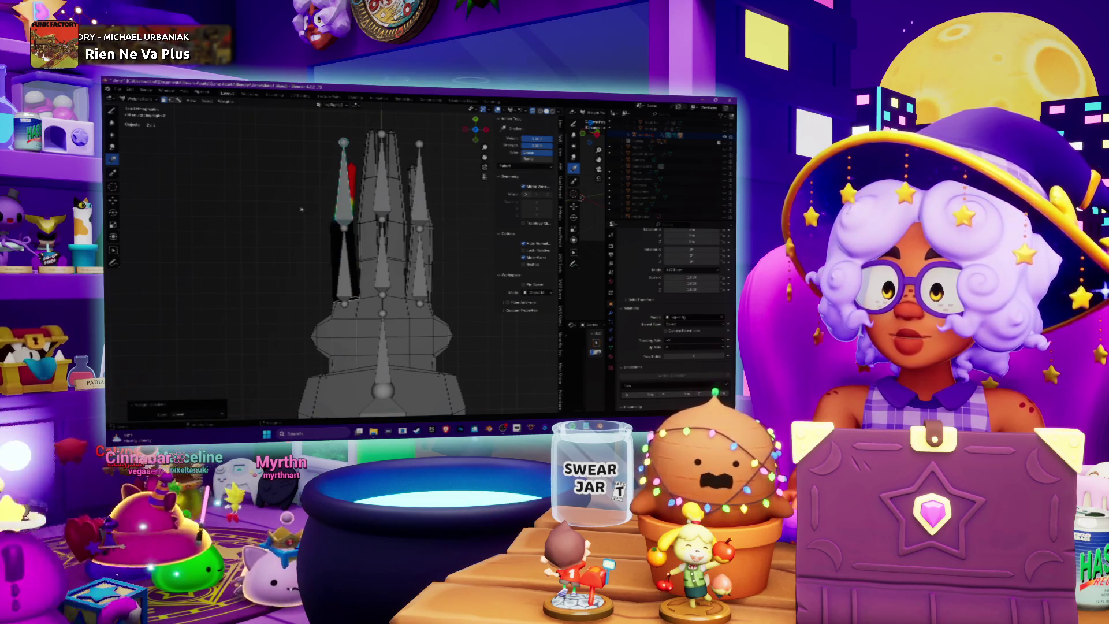
{"action": "scroll", "coordinate": [195, 123], "scroll_direction": "up", "scroll_amount": 3}
{"action": "key", "text": "ctrl+z"}
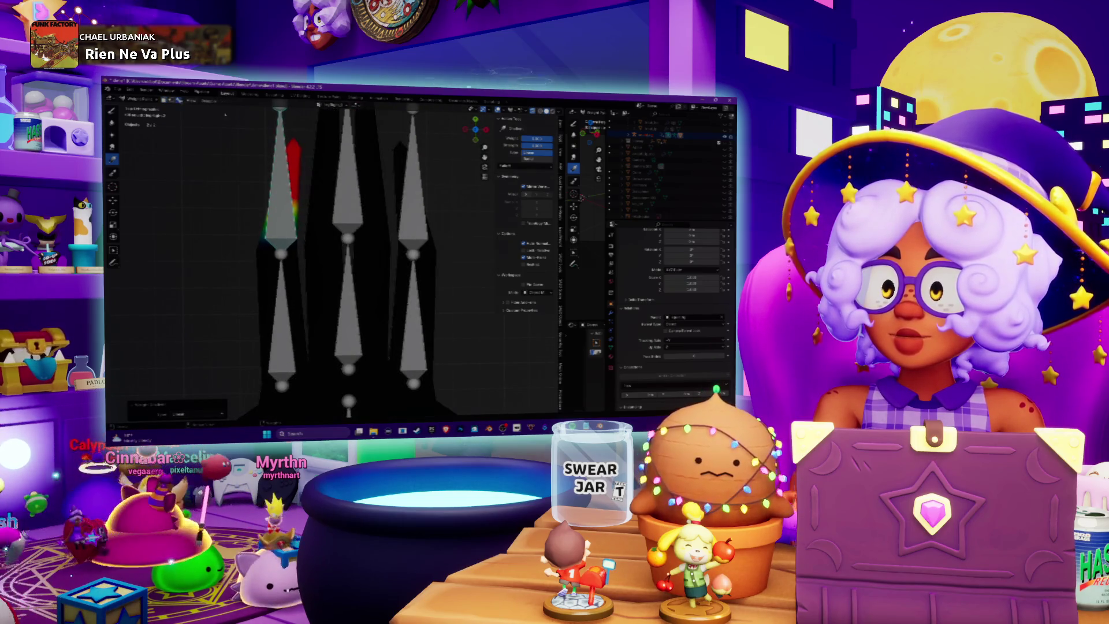
- Check the right, lower-left, middle and upper-right finger bones' weights one by one
{"action": "left_click", "coordinate": [424, 215], "text": "ctrl"}
{"action": "left_click", "coordinate": [299, 210], "text": "ctrl"}
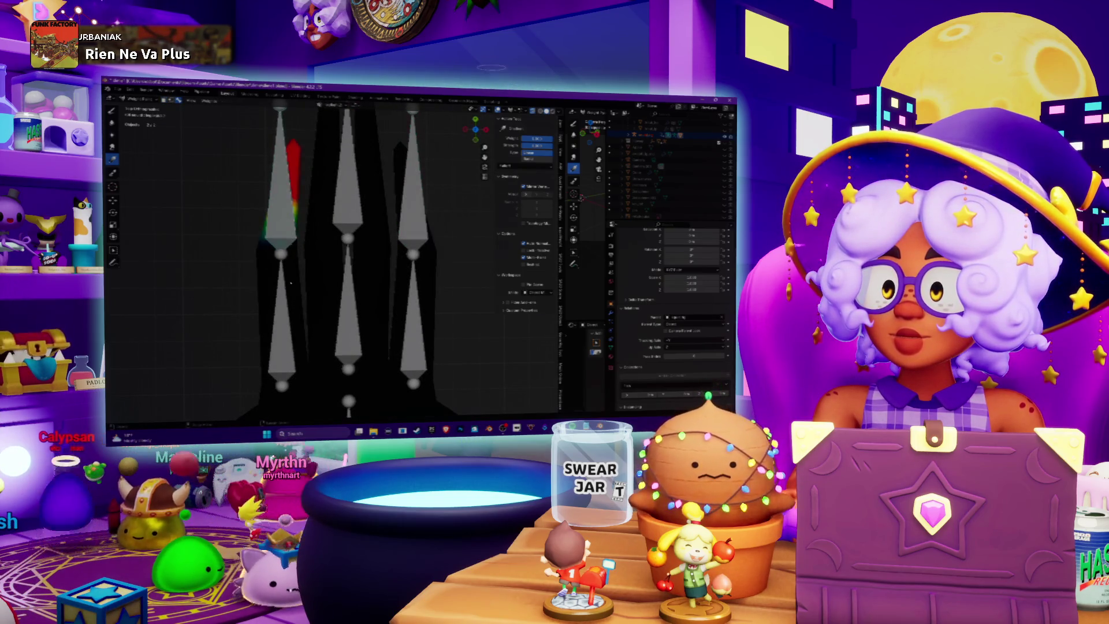
{"action": "left_click", "coordinate": [282, 312], "text": "ctrl"}
{"action": "scroll", "coordinate": [280, 234], "scroll_direction": "down", "scroll_amount": 2}
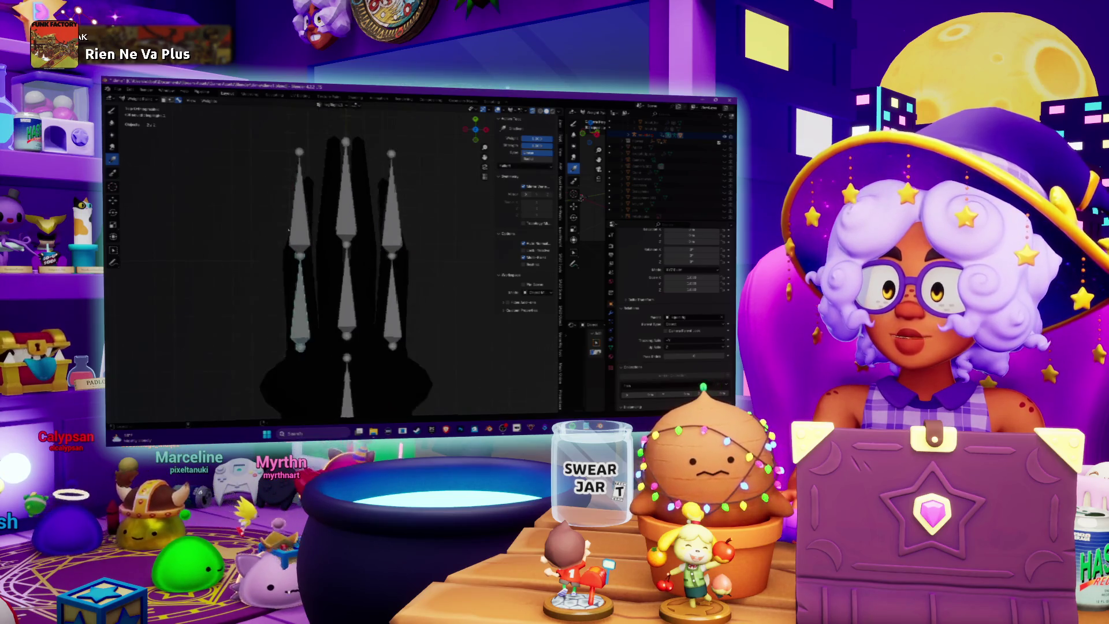
{"action": "middle_click_drag", "start_coordinate": [294, 231], "coordinate": [339, 223], "text": "shift"}
{"action": "left_click", "coordinate": [392, 232], "text": "ctrl"}
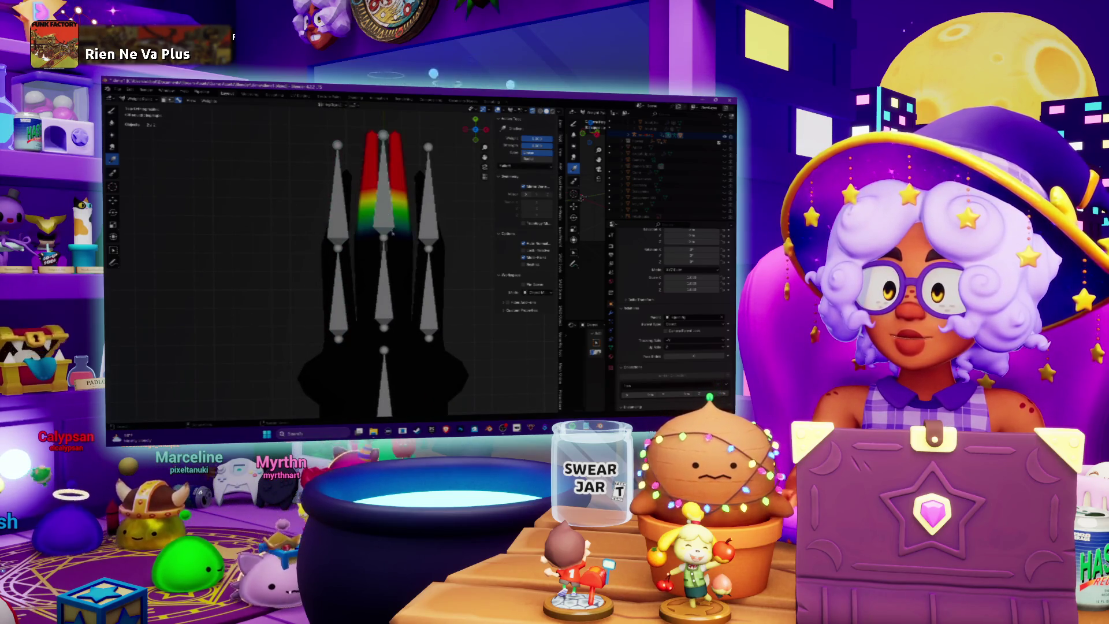
{"action": "left_click", "coordinate": [178, 138], "text": "ctrl"}
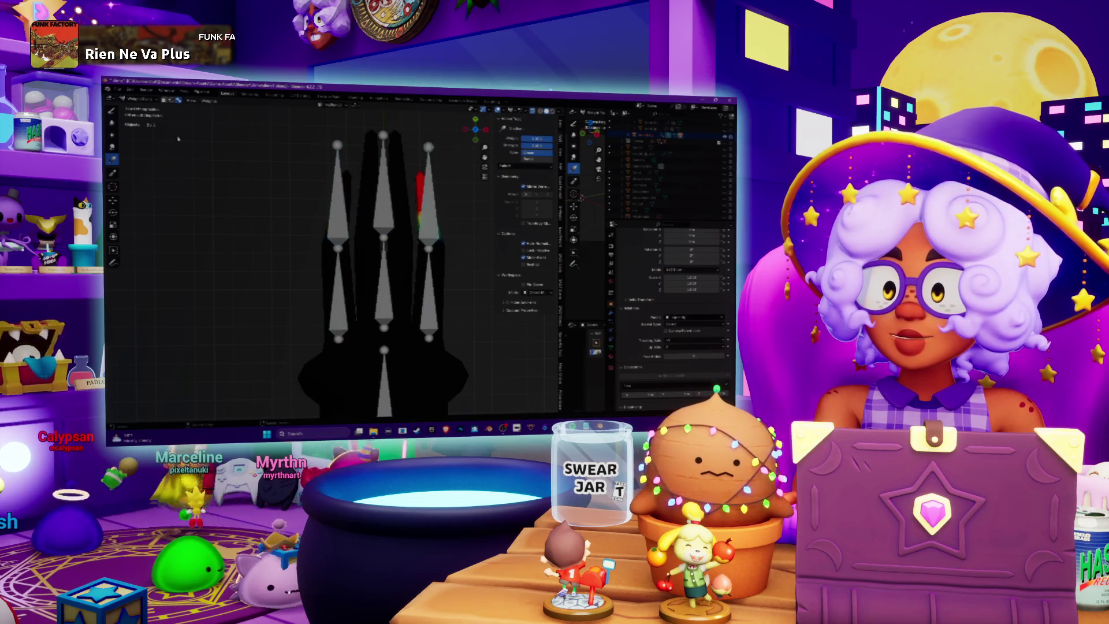
{"action": "key", "text": "bracketright"}
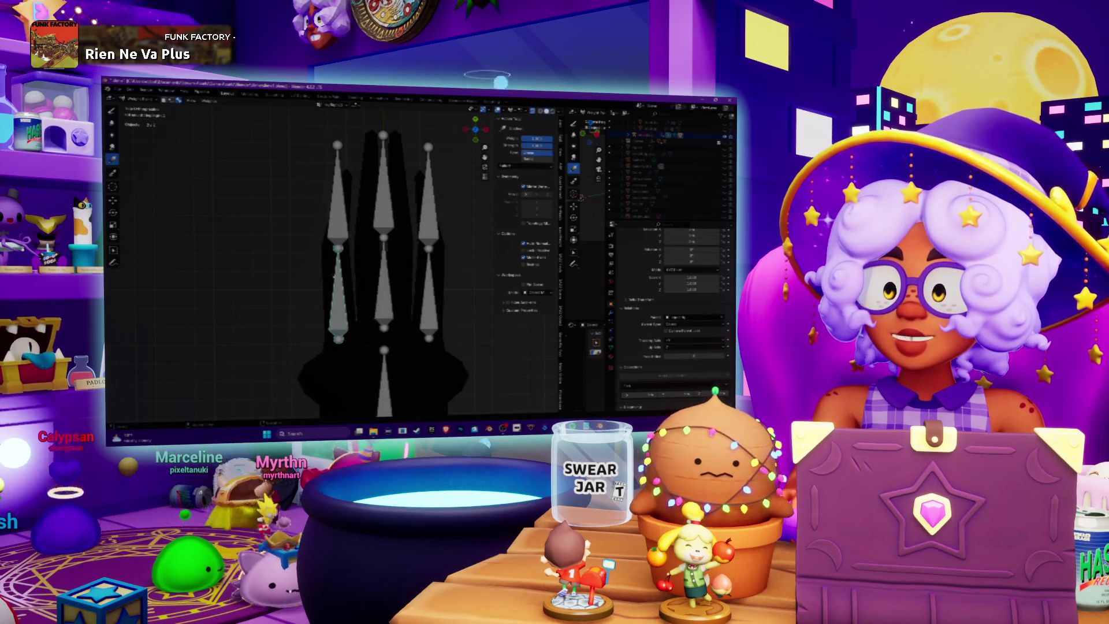
{"action": "left_click", "coordinate": [428, 191], "text": "ctrl"}
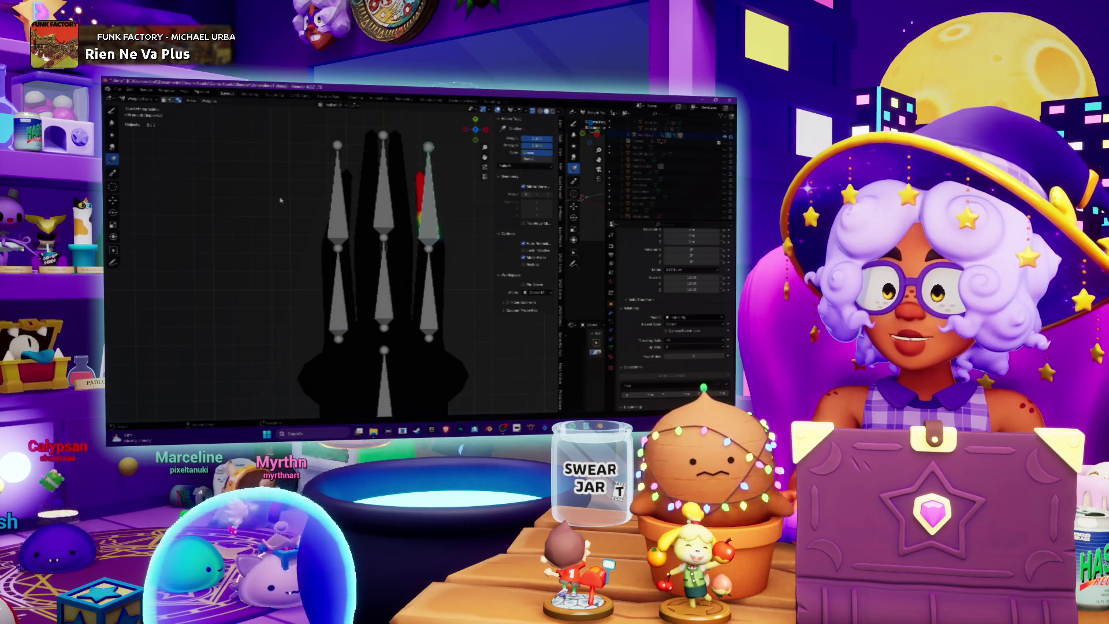
- Apply a red-to-green weight gradient along the lower-left finger
{"action": "left_click", "coordinate": [138, 100]}
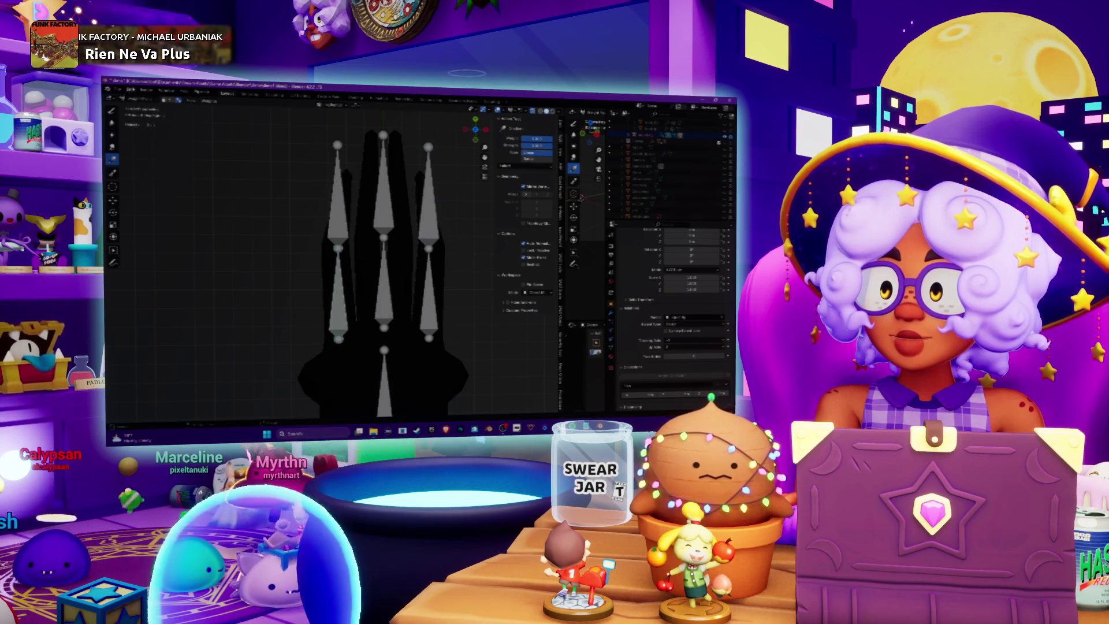
{"action": "left_click", "coordinate": [137, 104]}
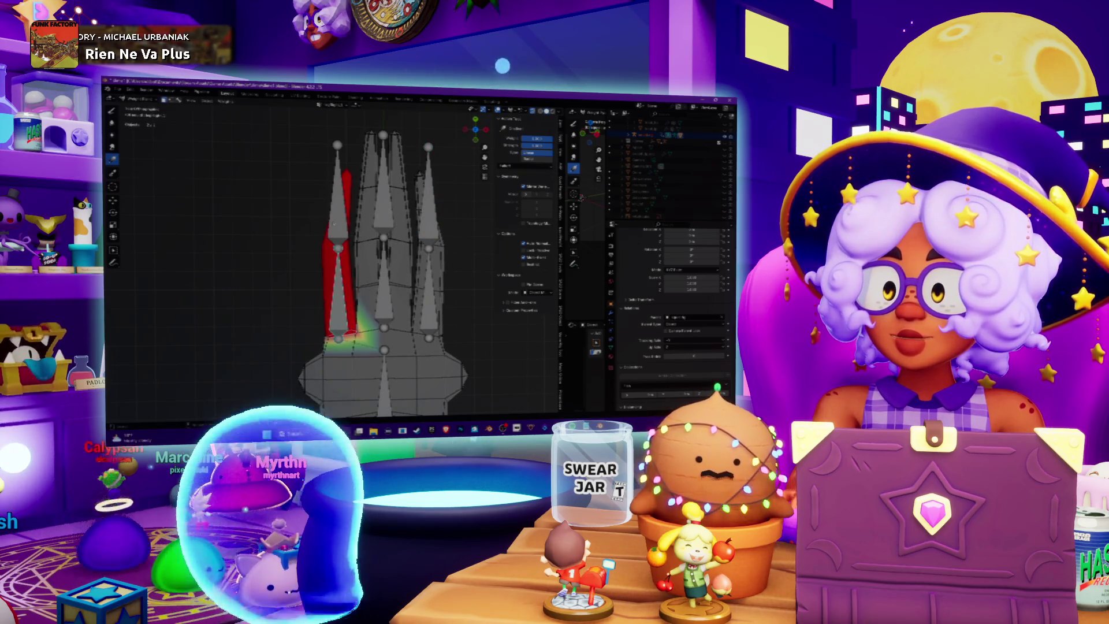
{"action": "left_click", "coordinate": [164, 99]}
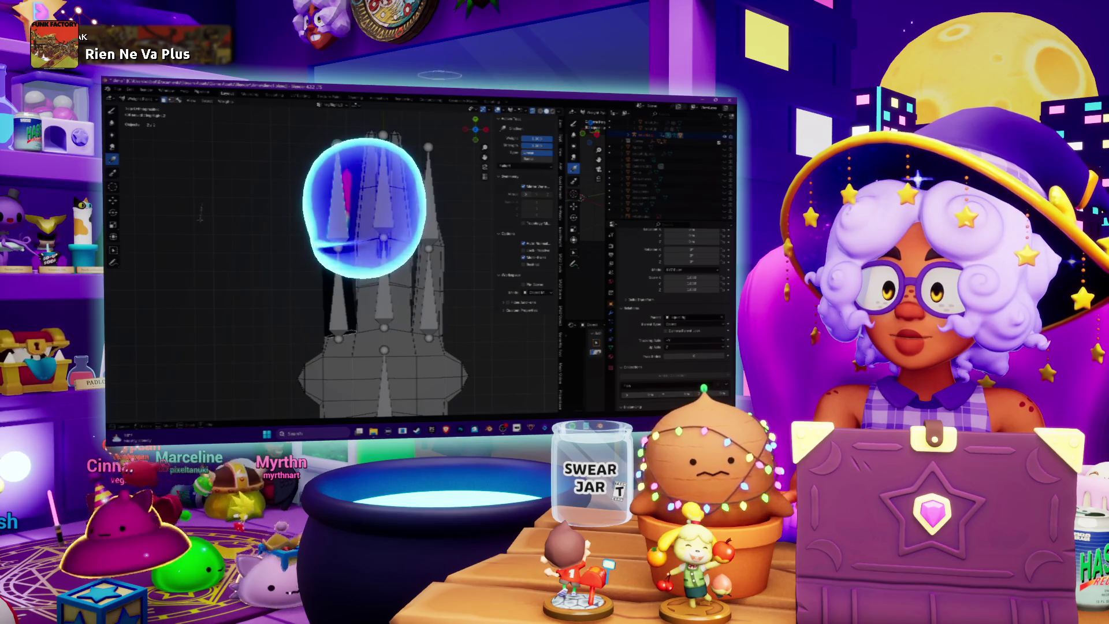
{"action": "left_click_drag", "start_coordinate": [384, 174], "coordinate": [384, 346]}
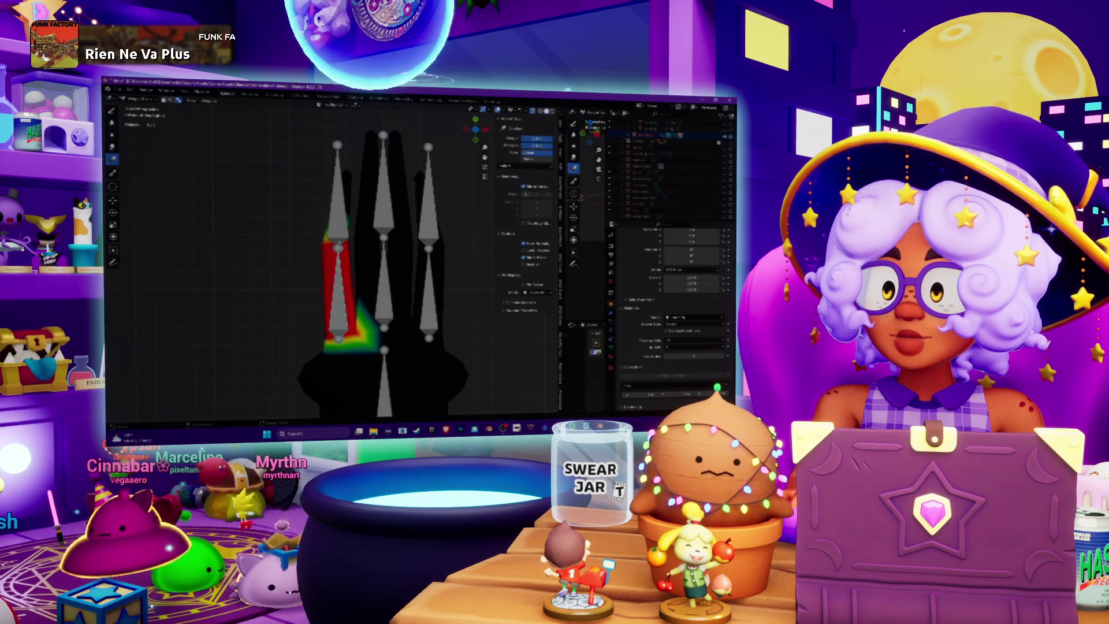
{"action": "middle_click_drag", "start_coordinate": [342, 211], "coordinate": [300, 242]}
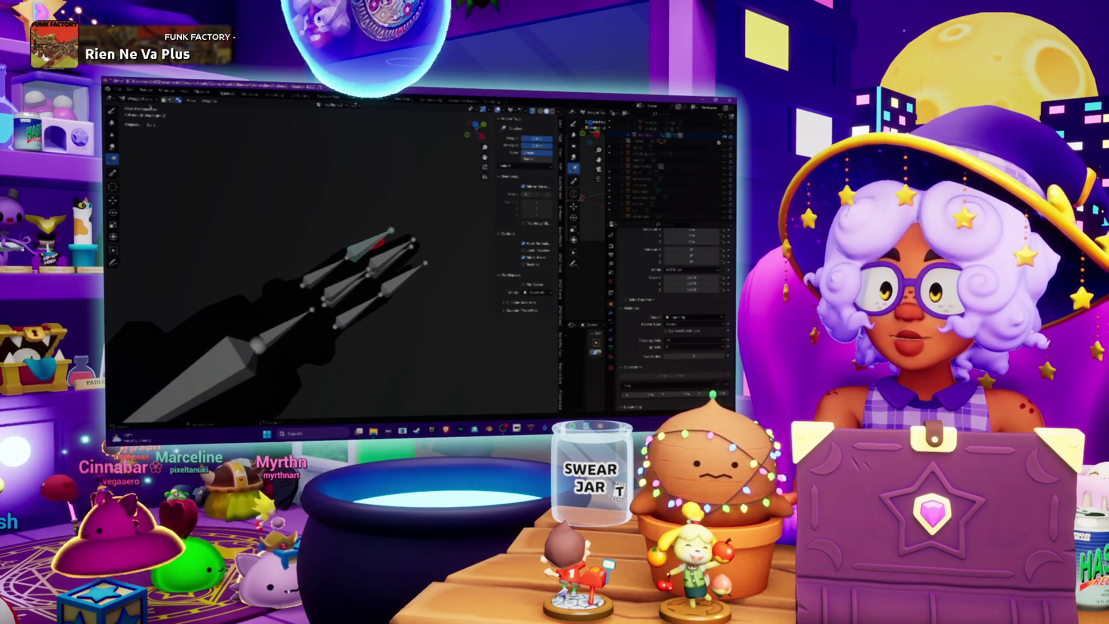
- Return to Object Mode, hide the armature, and scrub the Animation timeline to test poses
{"action": "left_click", "coordinate": [141, 99]}
{"action": "left_click", "coordinate": [138, 107]}
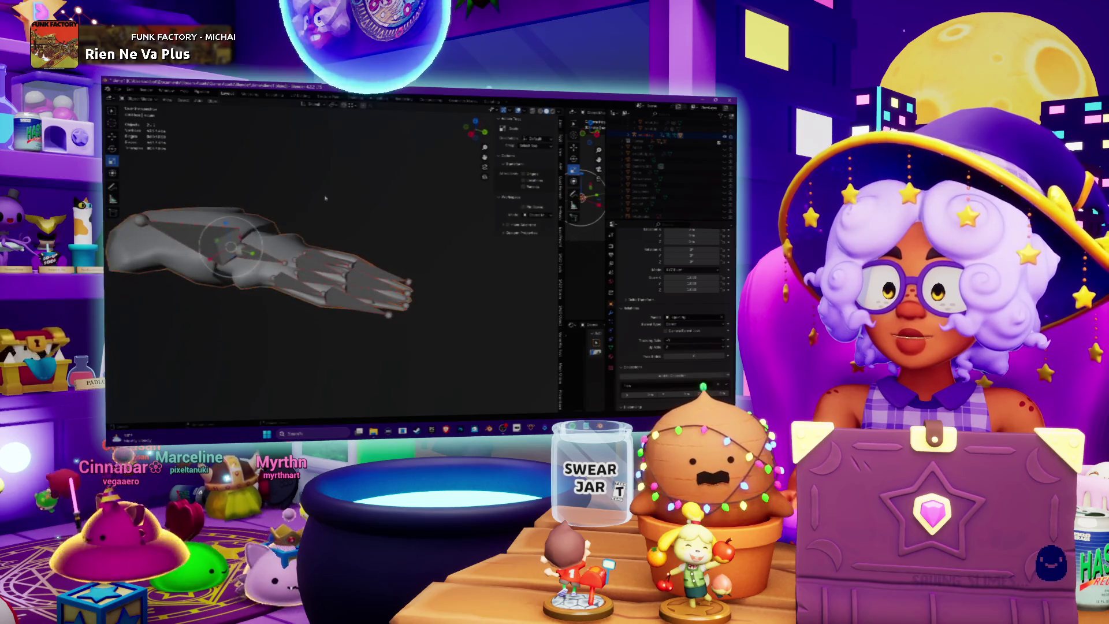
{"action": "key", "text": "h"}
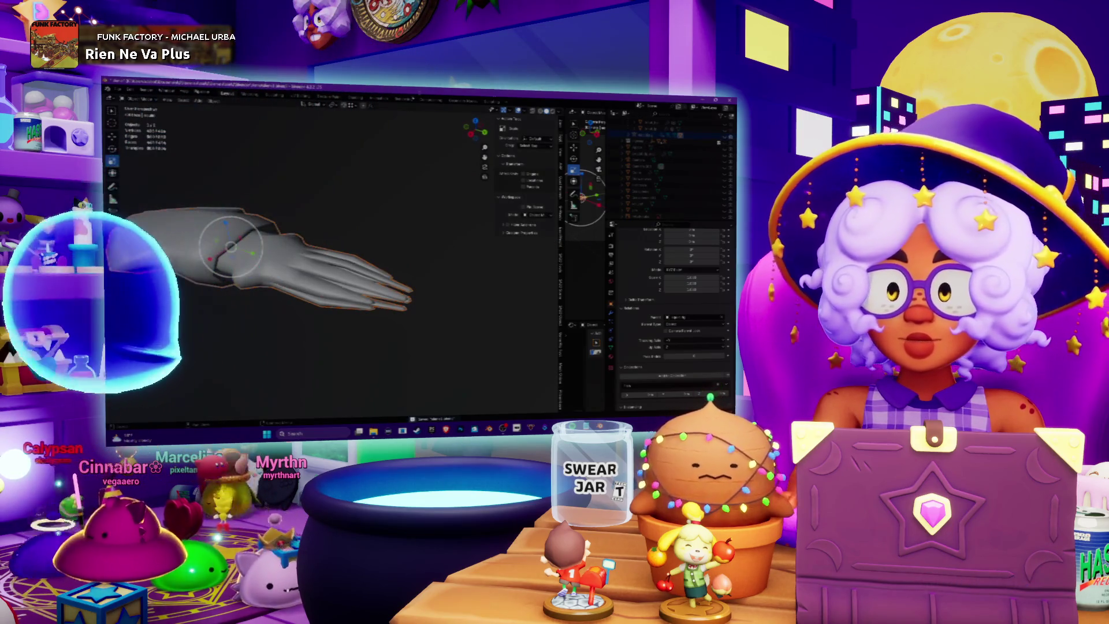
{"action": "left_click", "coordinate": [378, 94]}
{"action": "left_click_drag", "start_coordinate": [382, 348], "coordinate": [398, 347]}
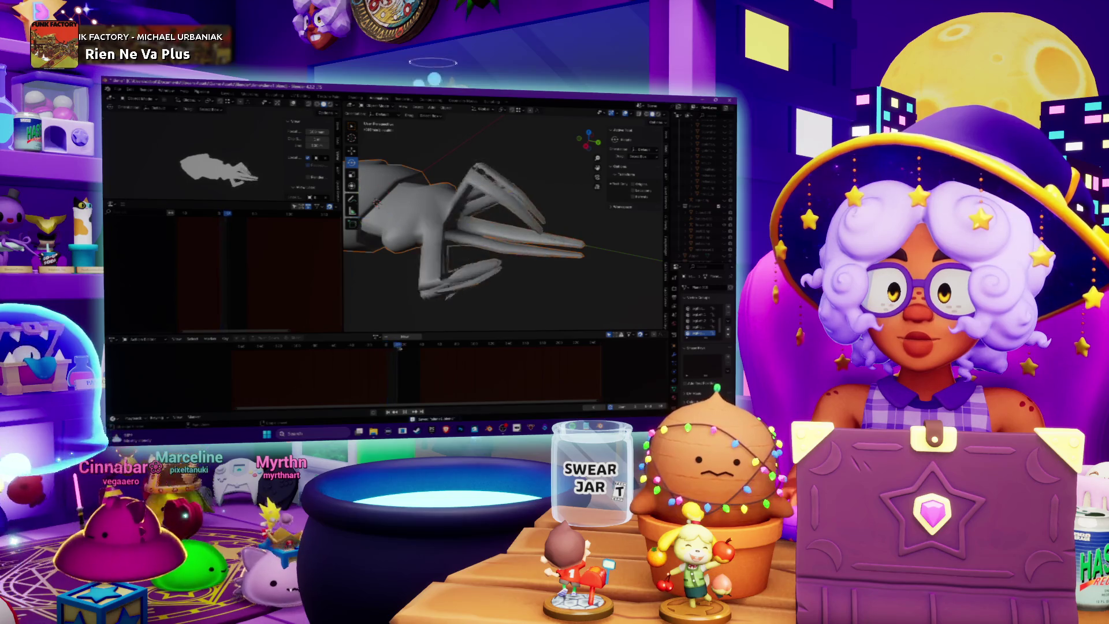
{"action": "middle_click_drag", "start_coordinate": [491, 231], "coordinate": [520, 219]}
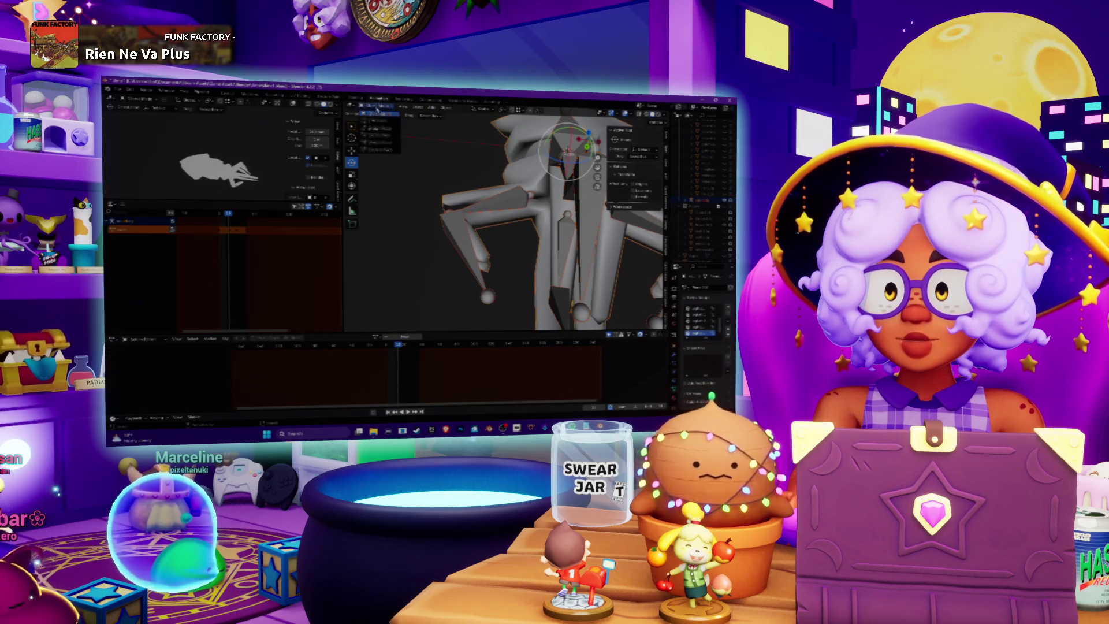
- Inspect the upper arm bone's weights, then go to Layout and edit the mesh
{"action": "left_click", "coordinate": [380, 143]}
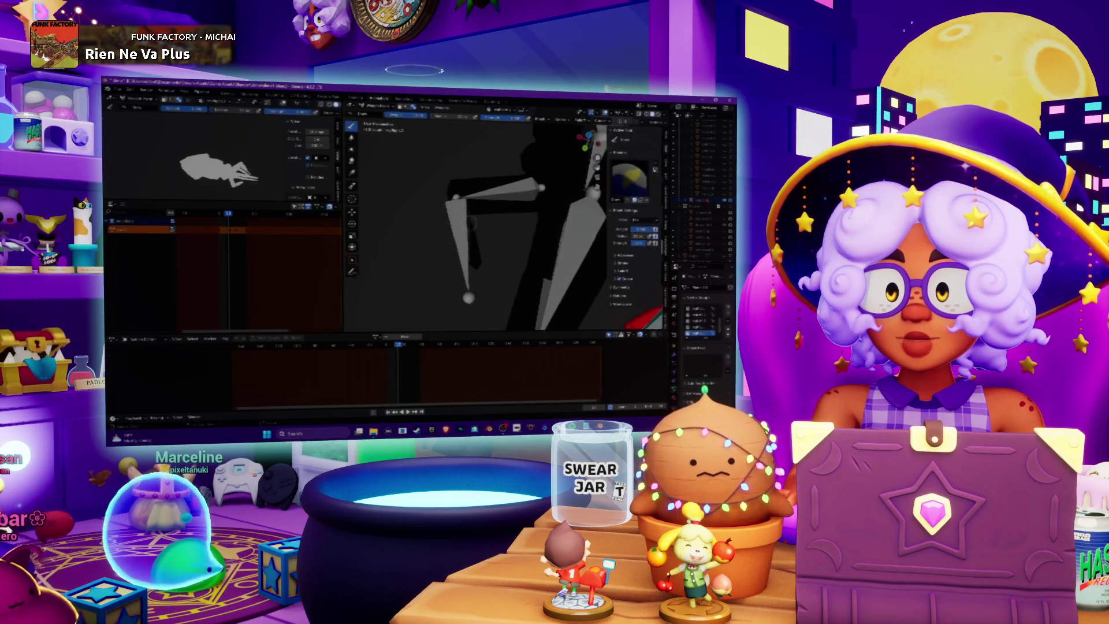
{"action": "left_click", "coordinate": [487, 186], "text": "ctrl"}
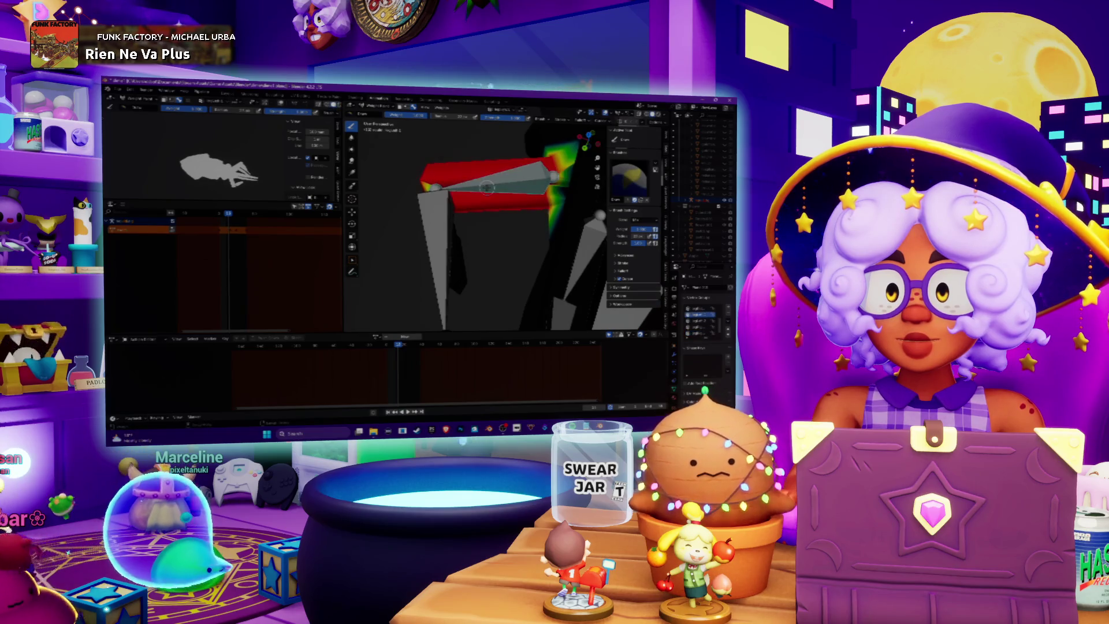
{"action": "mouse_move", "coordinate": [487, 186]}
{"action": "middle_mouse_down"}
{"action": "mouse_move", "coordinate": [519, 208]}
{"action": "mouse_move", "coordinate": [502, 220]}
{"action": "middle_mouse_up"}
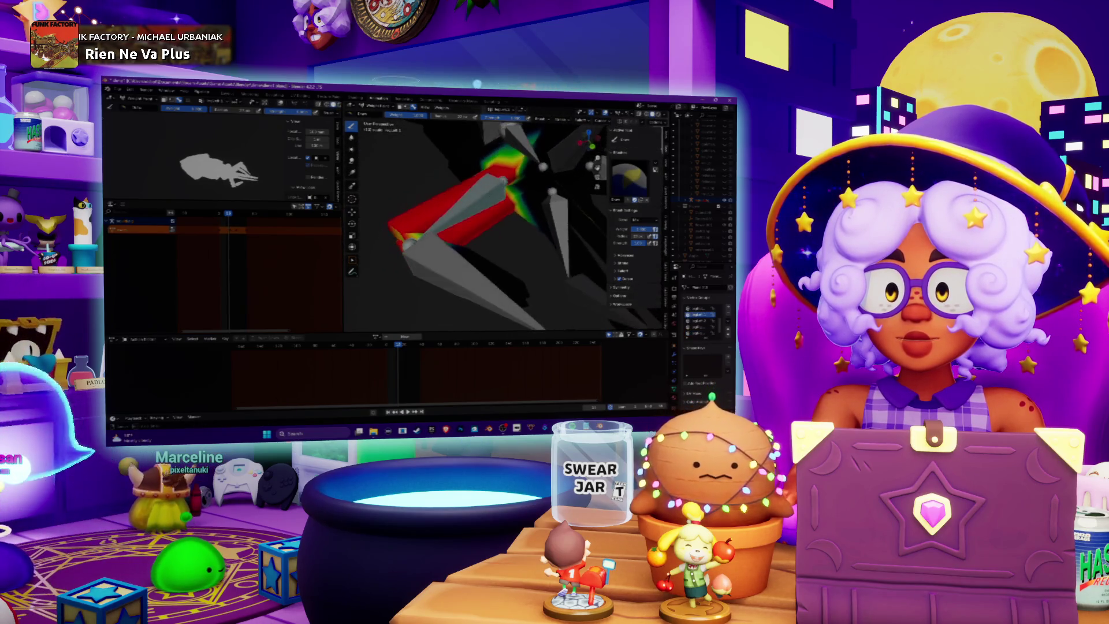
{"action": "mouse_move", "coordinate": [450, 263]}
{"action": "middle_mouse_down"}
{"action": "mouse_move", "coordinate": [495, 205]}
{"action": "mouse_move", "coordinate": [474, 173]}
{"action": "mouse_move", "coordinate": [462, 219]}
{"action": "mouse_move", "coordinate": [502, 188]}
{"action": "mouse_move", "coordinate": [474, 202]}
{"action": "mouse_move", "coordinate": [459, 193]}
{"action": "mouse_move", "coordinate": [494, 188]}
{"action": "middle_mouse_up"}
{"action": "left_click", "coordinate": [378, 113]}
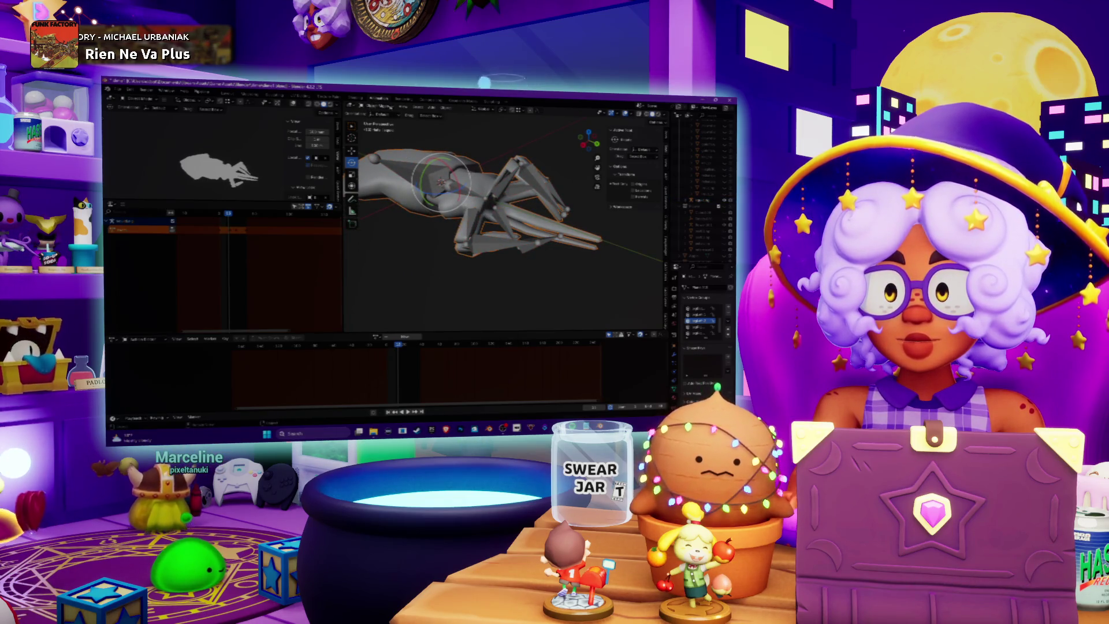
{"action": "key", "text": "ctrl+Page_Up"}
{"action": "key", "text": "Tab"}
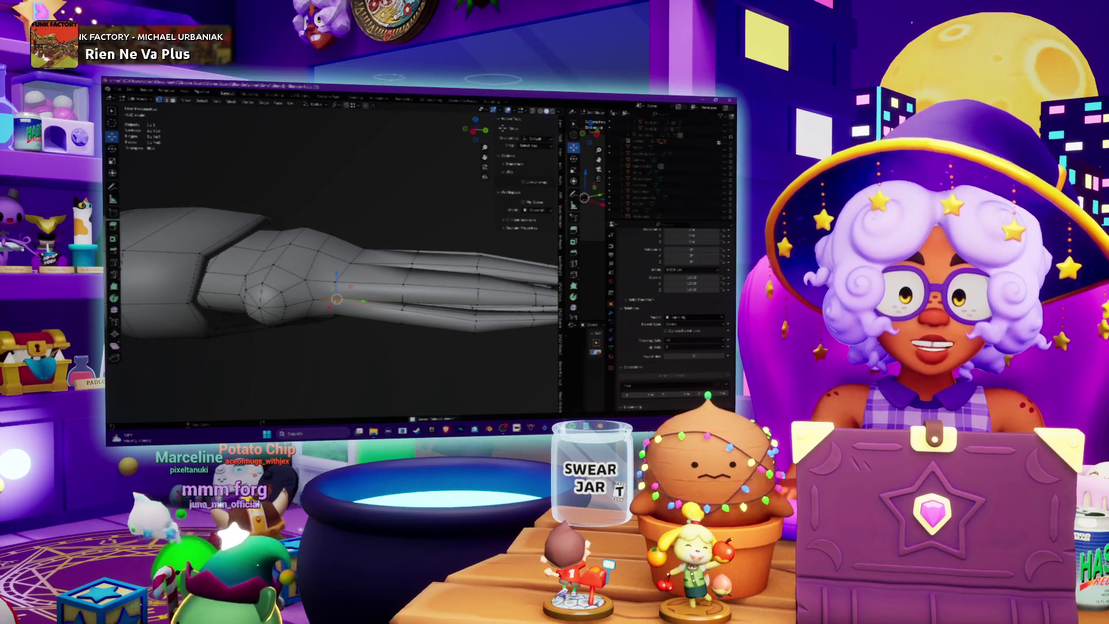
- Switch from Blender over to the Spotify window
{"action": "key", "text": "alt+Tab"}
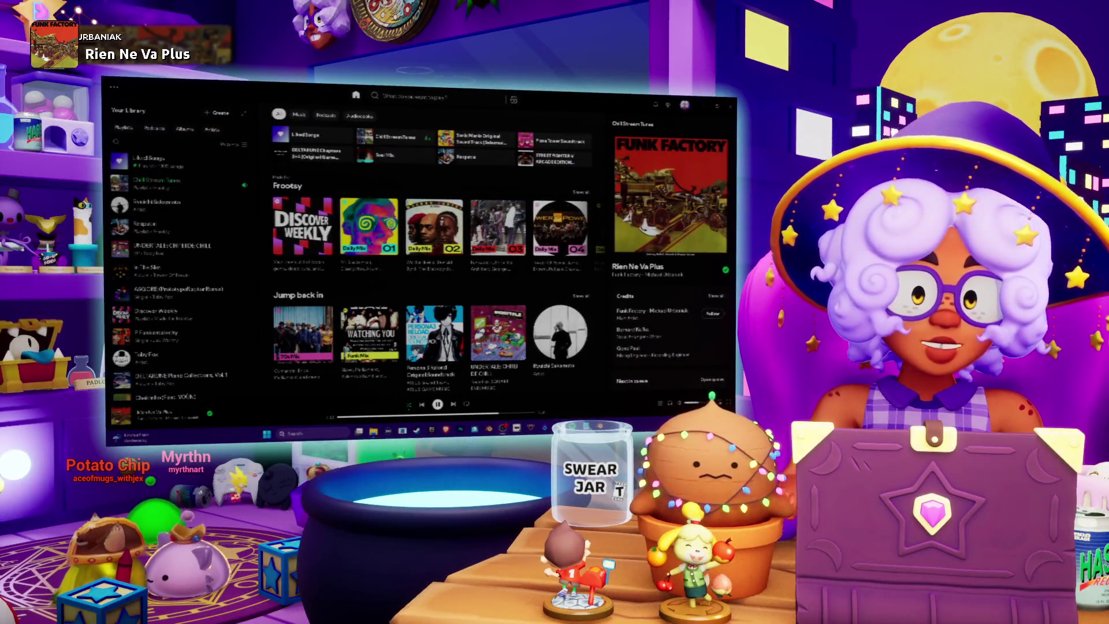
- Switch back from Spotify to Blender's arm mesh in Edit Mode
{"action": "key", "text": "alt+Tab"}
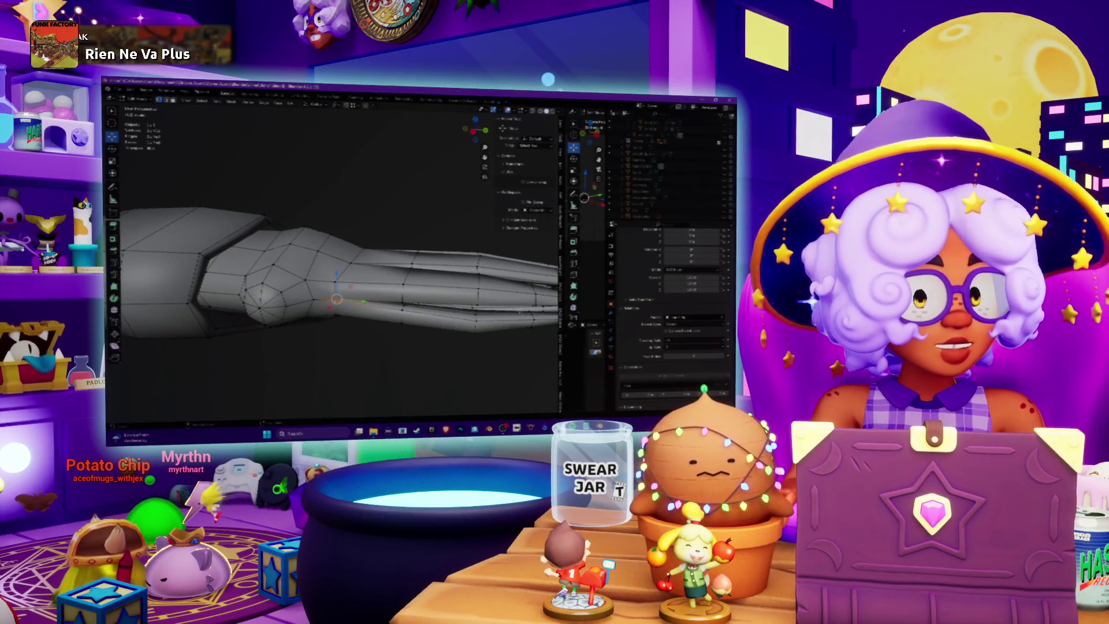
- Select the squid-shaped arm mesh and hide it from the viewport
{"action": "scroll", "coordinate": [332, 260], "scroll_direction": "up", "scroll_amount": 2}
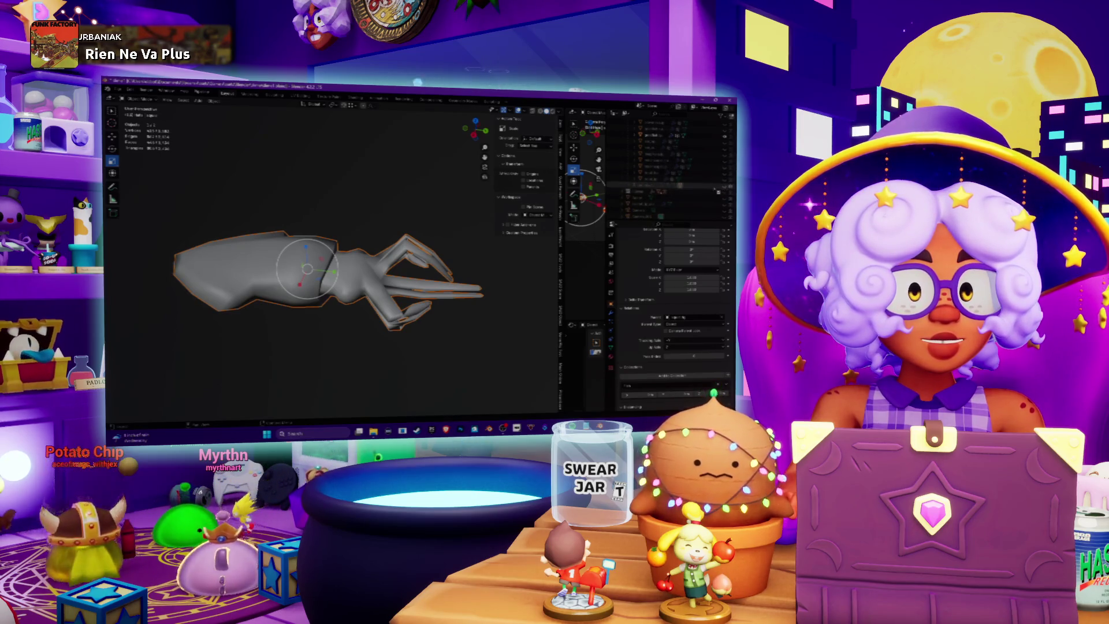
{"action": "left_click", "coordinate": [640, 209]}
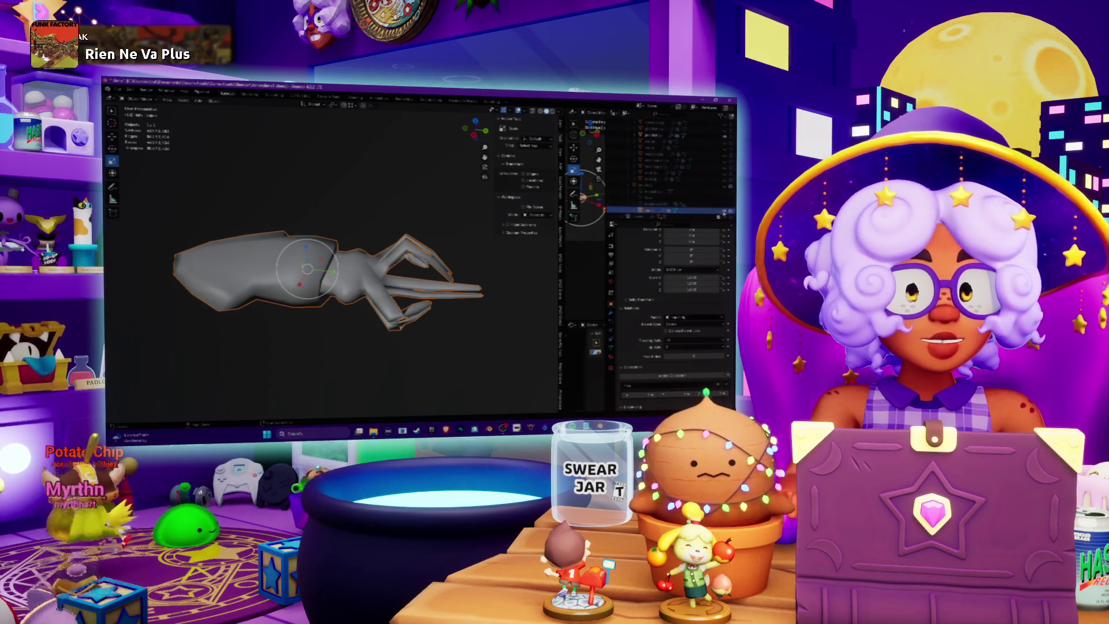
{"action": "key", "text": "Delete"}
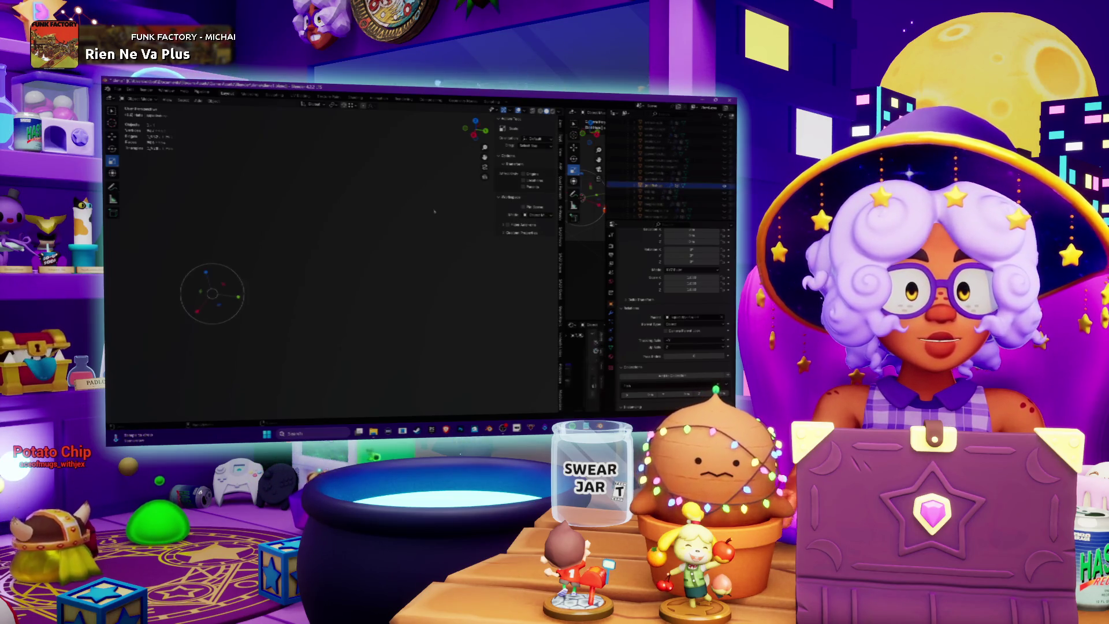
{"action": "key", "text": "KP_Decimal"}
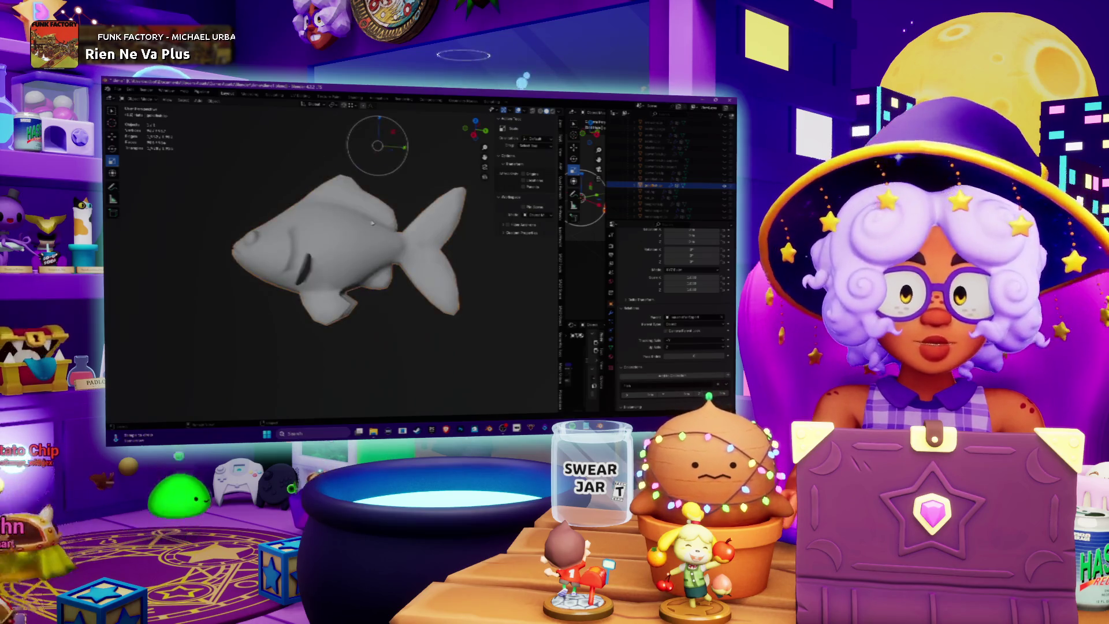
{"action": "scroll", "coordinate": [481, 213], "scroll_direction": "down", "scroll_amount": 3}
{"action": "middle_click_drag", "start_coordinate": [481, 214], "coordinate": [439, 231]}
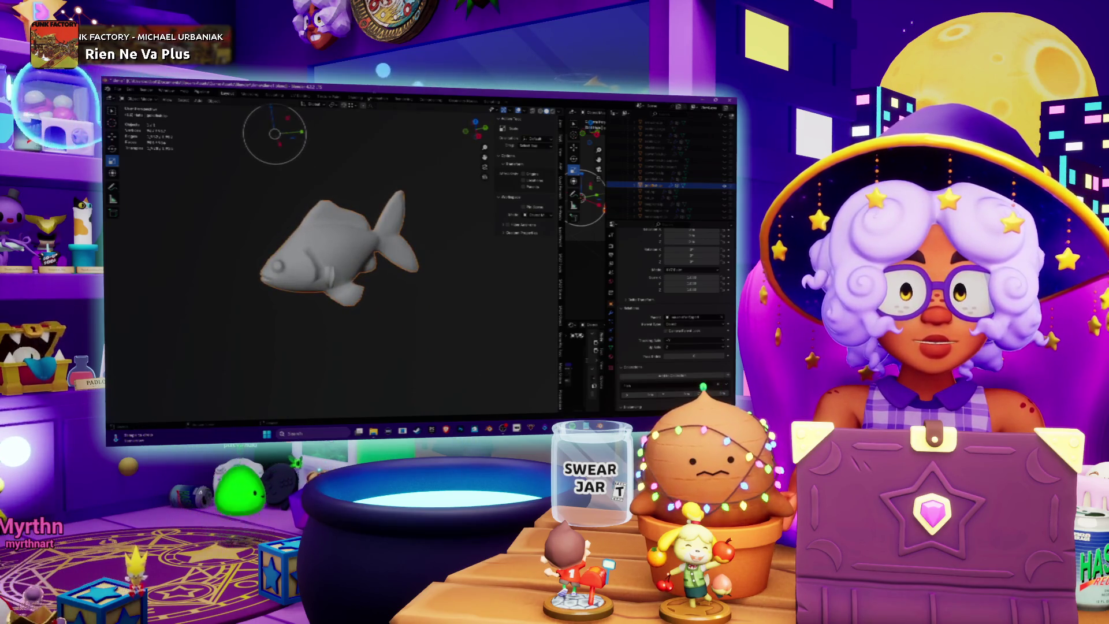
{"action": "left_click", "coordinate": [384, 98]}
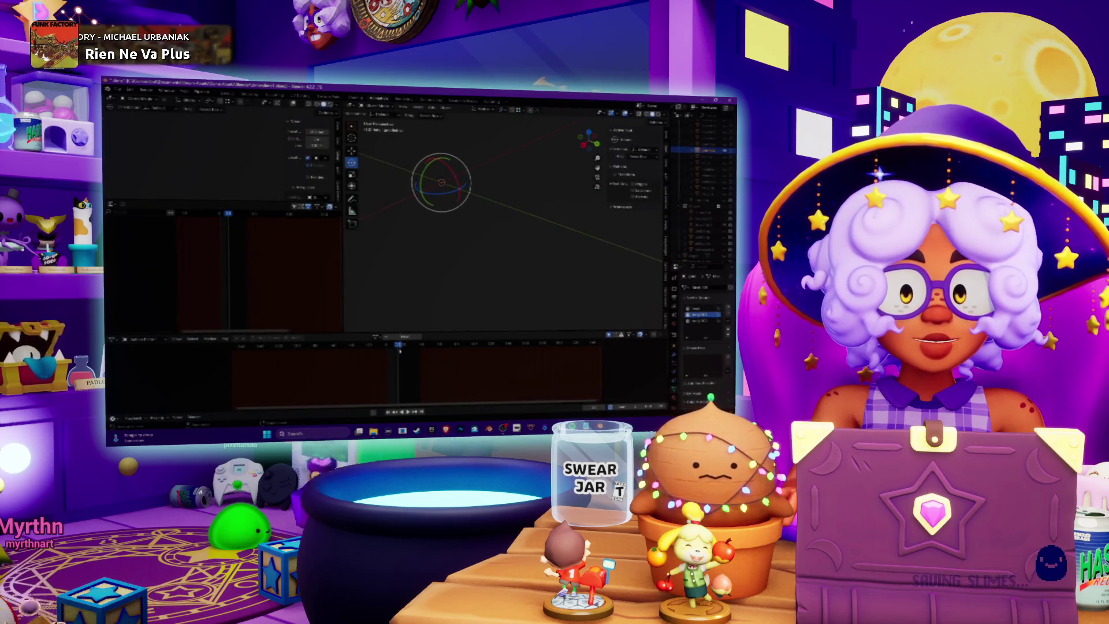
{"action": "left_click_drag", "start_coordinate": [400, 351], "coordinate": [387, 346]}
{"action": "middle_click_drag", "start_coordinate": [440, 182], "coordinate": [529, 129]}
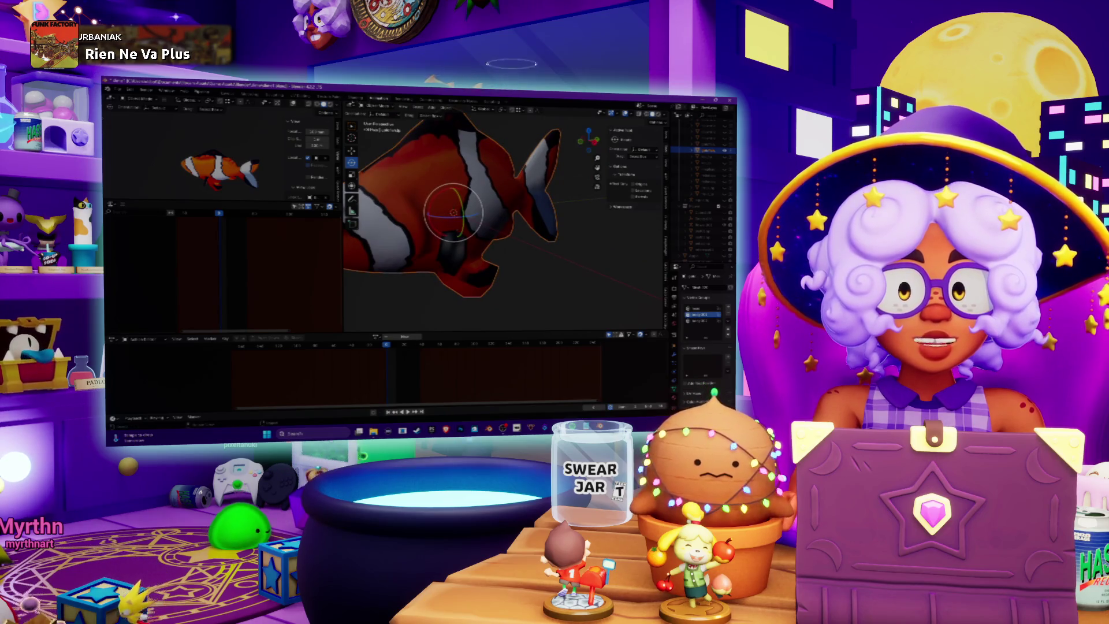
{"action": "left_click", "coordinate": [232, 94]}
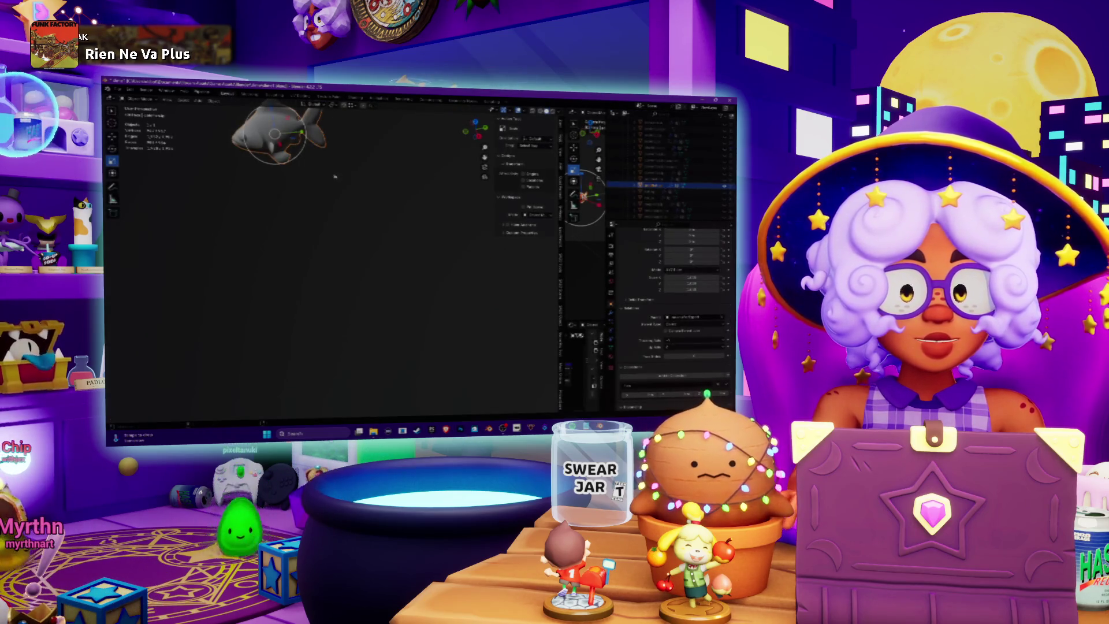
{"action": "middle_click_drag", "start_coordinate": [334, 176], "coordinate": [401, 219], "text": "shift"}
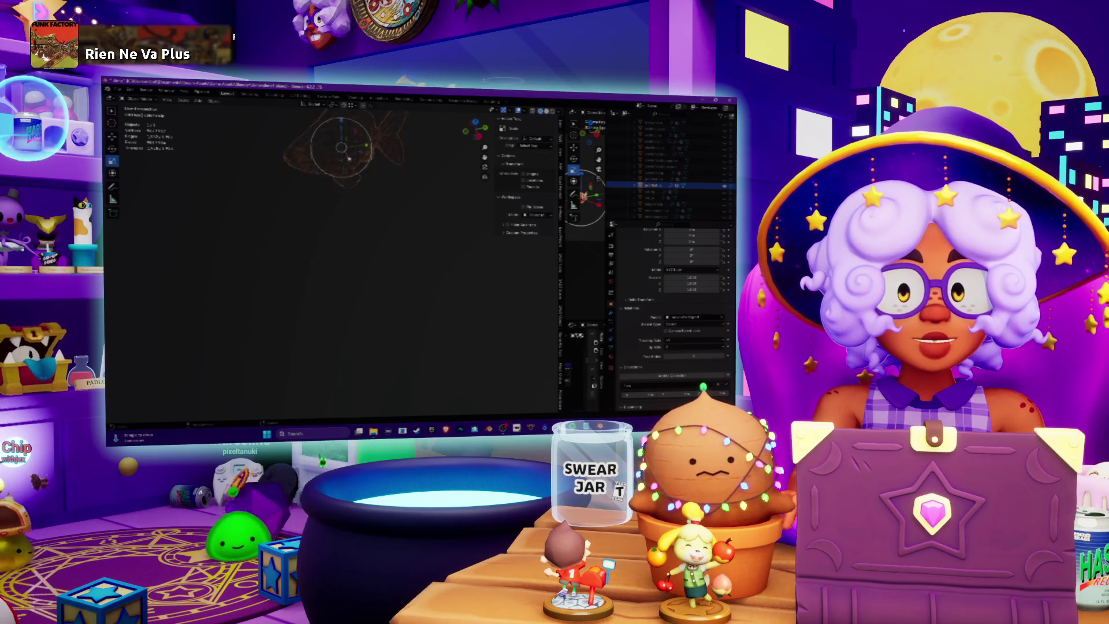
{"action": "key", "text": "KP_Decimal"}
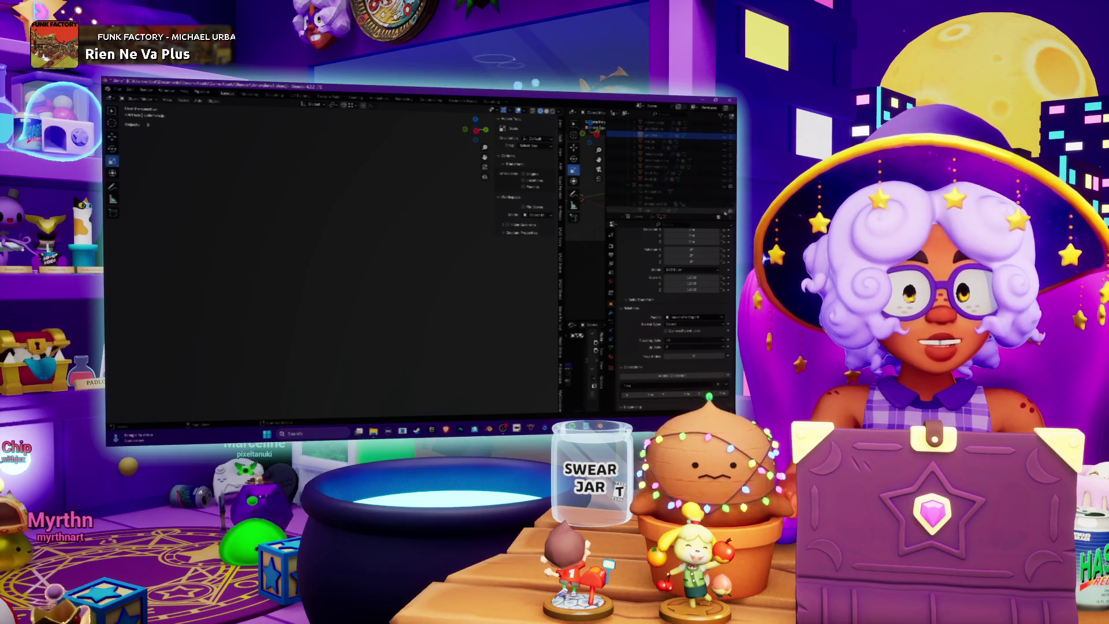
- Select the arm, switch to solid shading, and add a Subdivision Surface modifier
{"action": "left_click", "coordinate": [378, 272]}
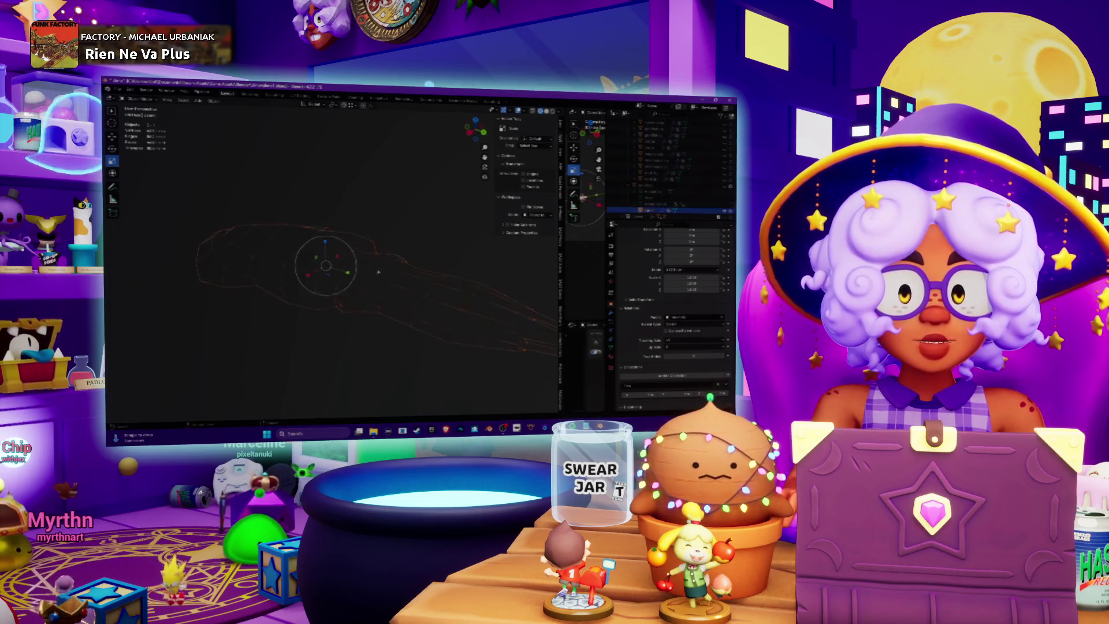
{"action": "left_click", "coordinate": [546, 111]}
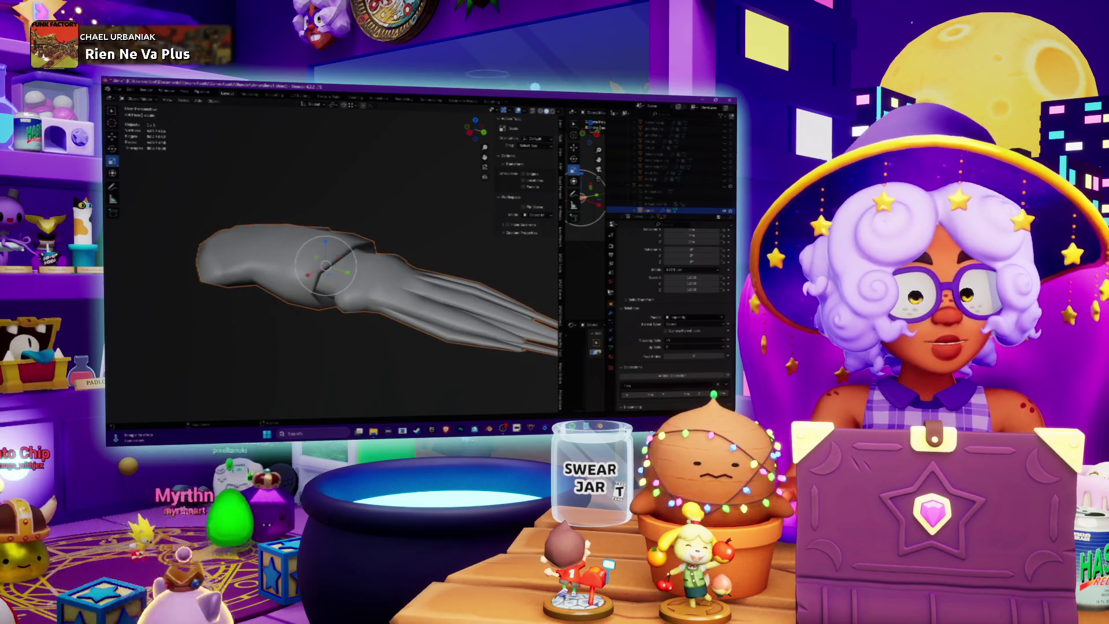
{"action": "left_click", "coordinate": [610, 316]}
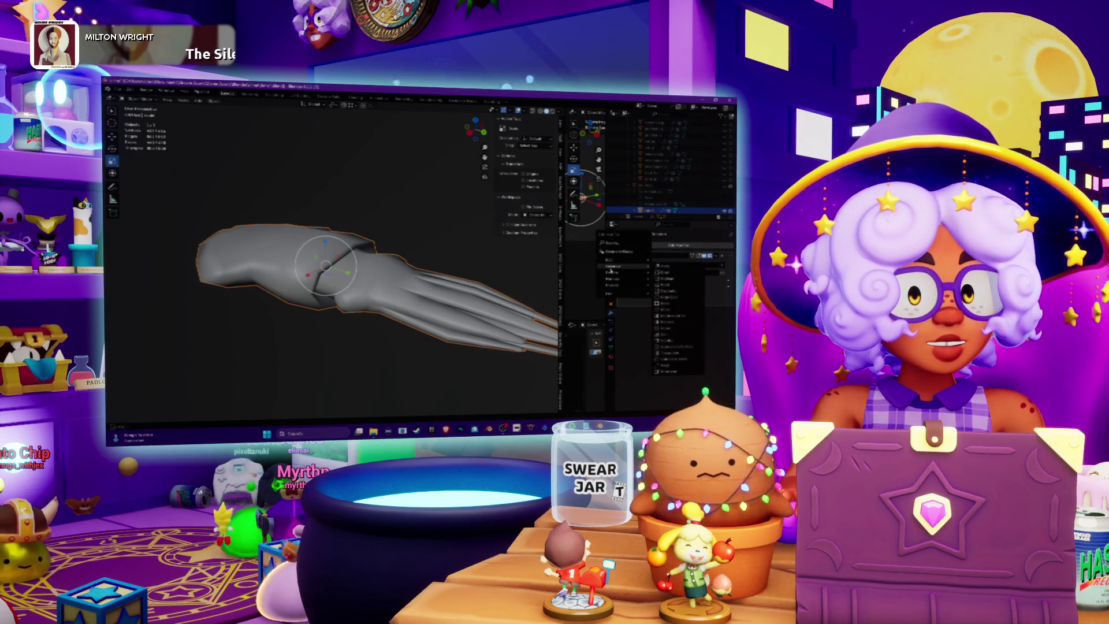
{"action": "mouse_move", "coordinate": [612, 274]}
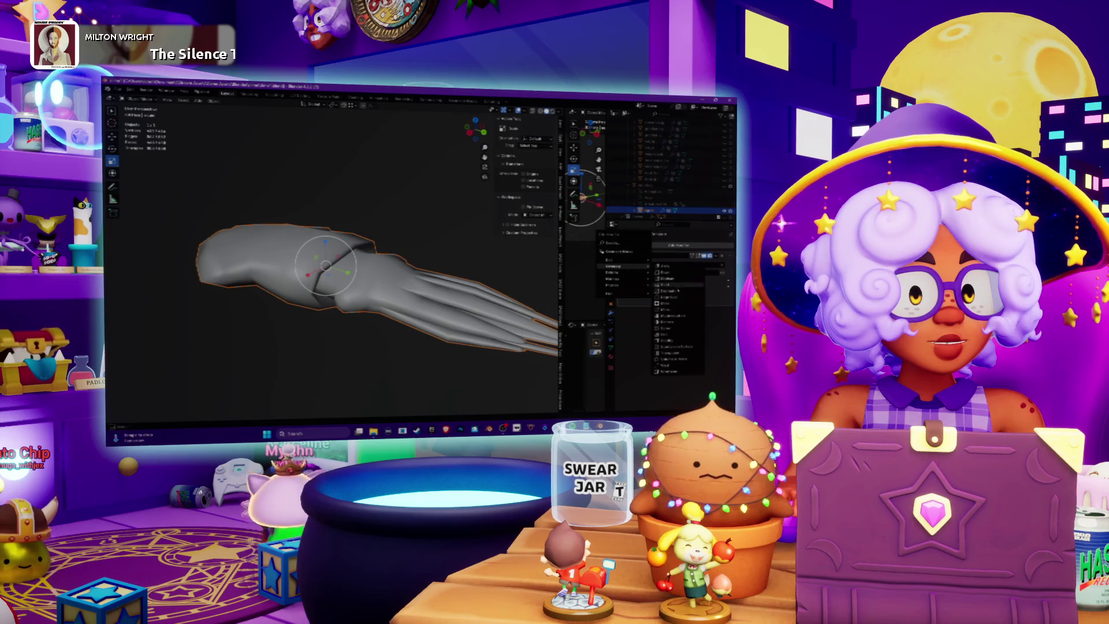
{"action": "left_click", "coordinate": [670, 347]}
- Orbit around the smoothed arm, checking it in wireframe and then solid shading
{"action": "mouse_move", "coordinate": [463, 293]}
{"action": "middle_mouse_down"}
{"action": "mouse_move", "coordinate": [497, 288]}
{"action": "mouse_move", "coordinate": [399, 312]}
{"action": "middle_mouse_up"}
{"action": "middle_click_drag", "start_coordinate": [403, 272], "coordinate": [514, 172]}
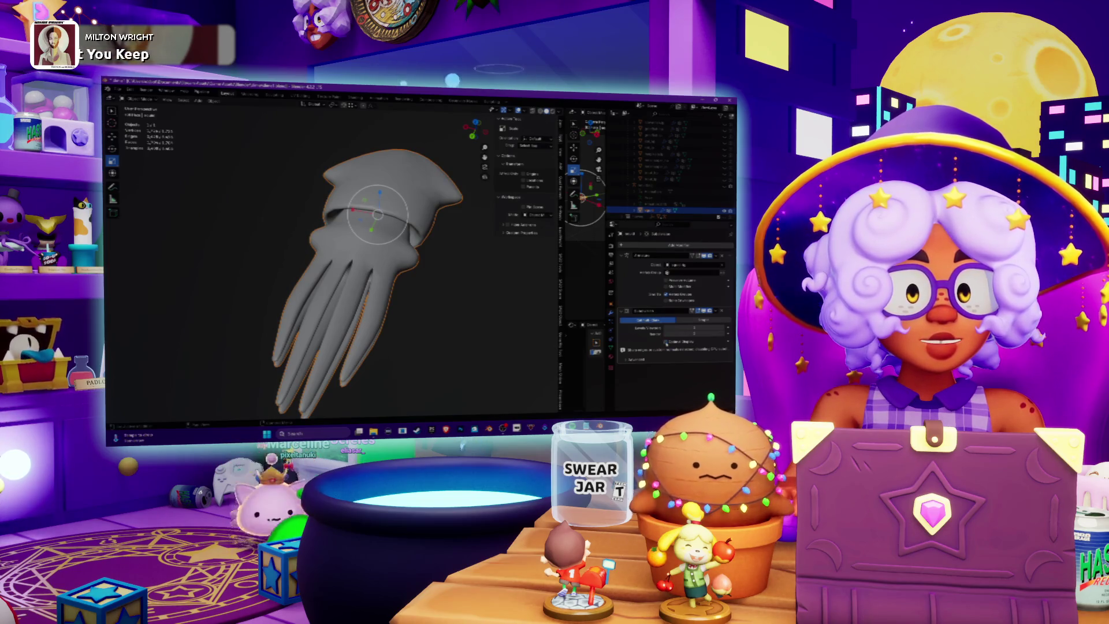
{"action": "middle_click_drag", "start_coordinate": [412, 268], "coordinate": [387, 275]}
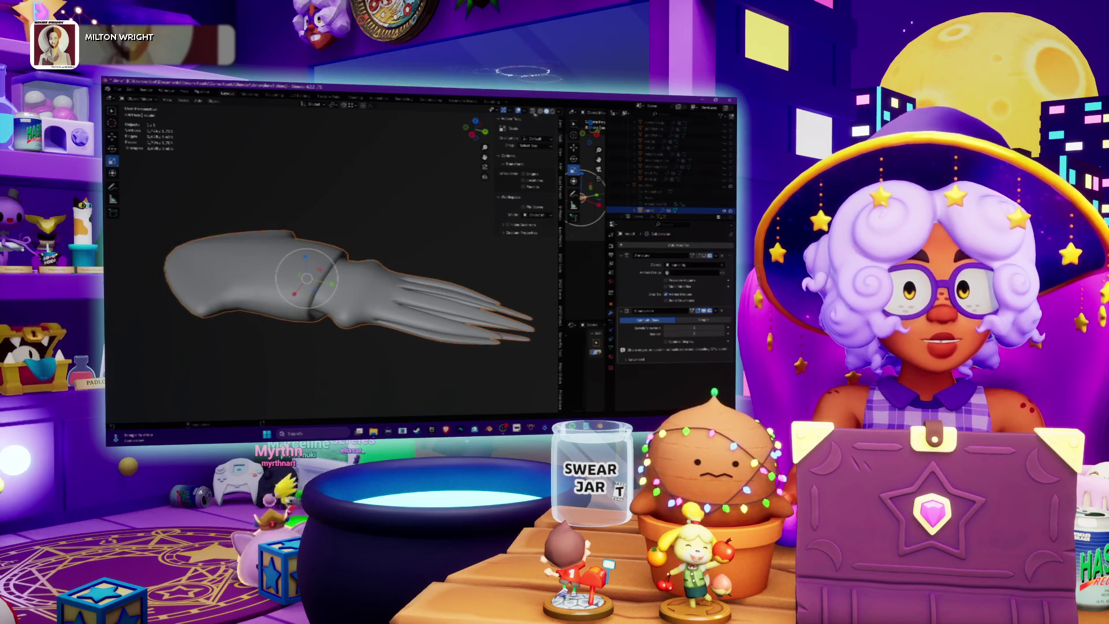
{"action": "left_click", "coordinate": [540, 111]}
{"action": "middle_click_drag", "start_coordinate": [393, 282], "coordinate": [397, 302]}
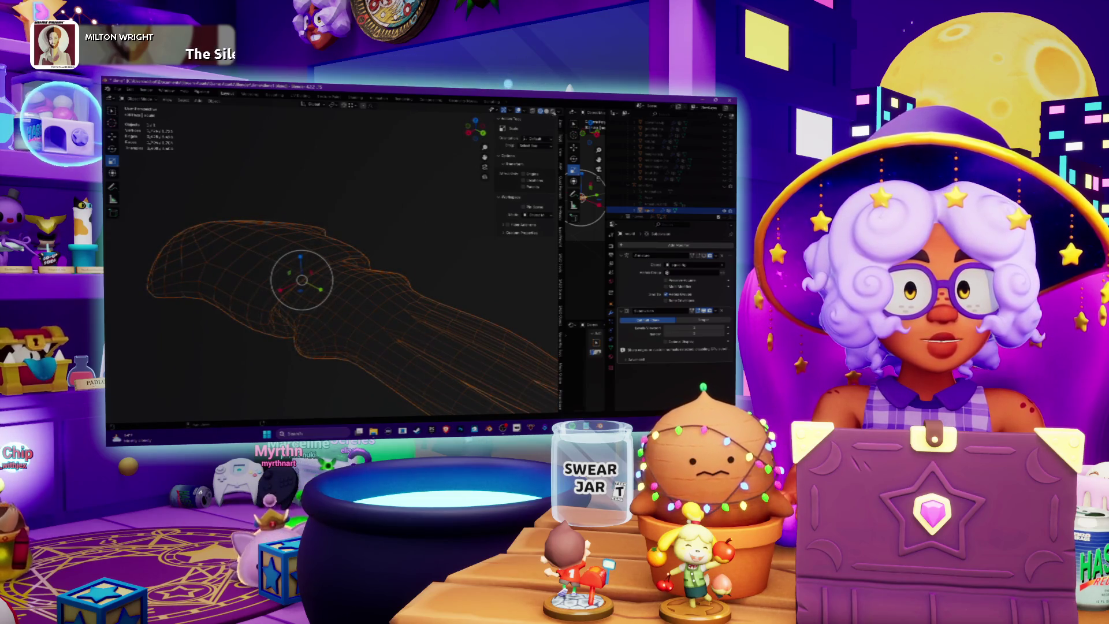
{"action": "key", "text": "shift+z"}
{"action": "mouse_move", "coordinate": [363, 254]}
{"action": "middle_mouse_down"}
{"action": "mouse_move", "coordinate": [368, 238]}
{"action": "mouse_move", "coordinate": [374, 246]}
{"action": "middle_mouse_up"}
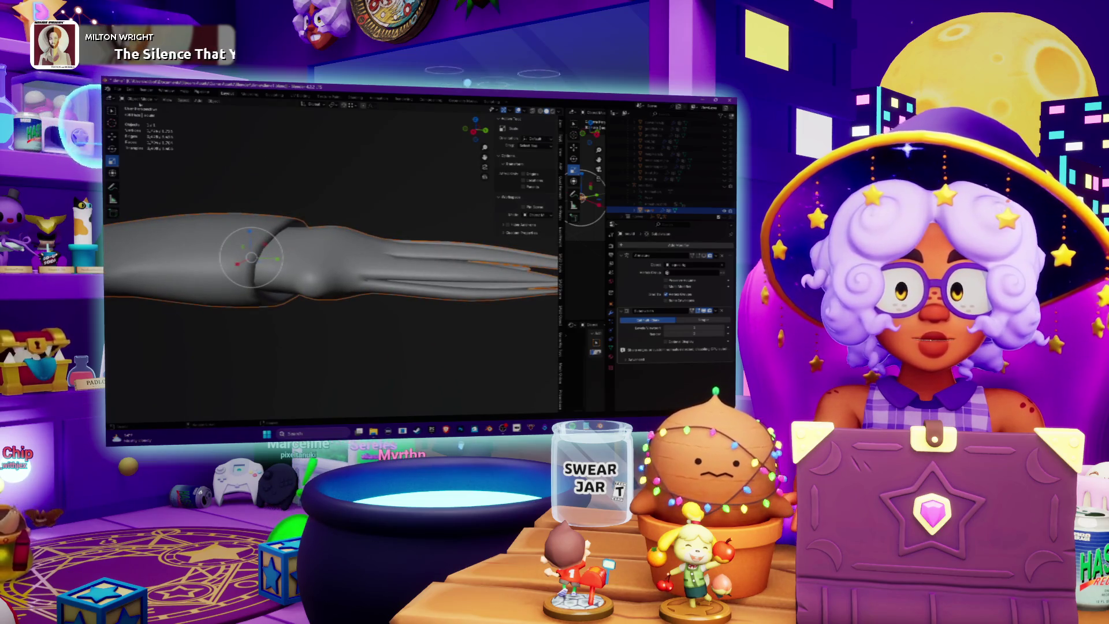
- Enter Edit Mode on the arm mesh and zoom in on its vertices
{"action": "key", "text": "Tab"}
{"action": "scroll", "coordinate": [370, 272], "scroll_direction": "up", "scroll_amount": 2}
{"action": "scroll", "coordinate": [370, 271], "scroll_direction": "up", "scroll_amount": 2}
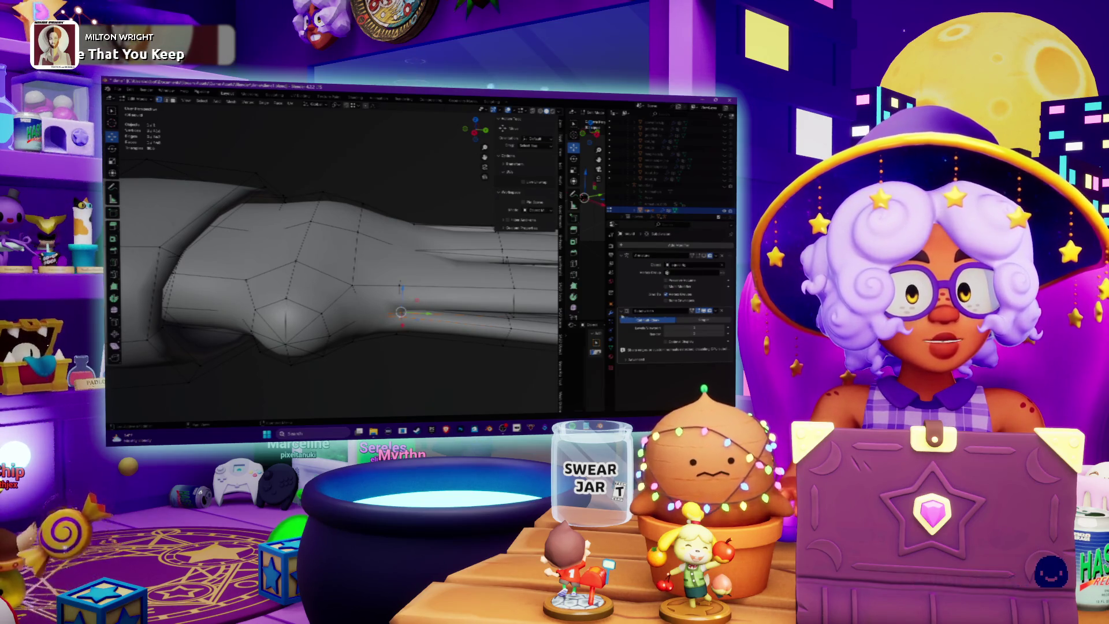
- Move the Subdivision Surface modifier above Mirror and turn off its Edit Mode display
{"action": "left_click_drag", "start_coordinate": [726, 313], "coordinate": [722, 256]}
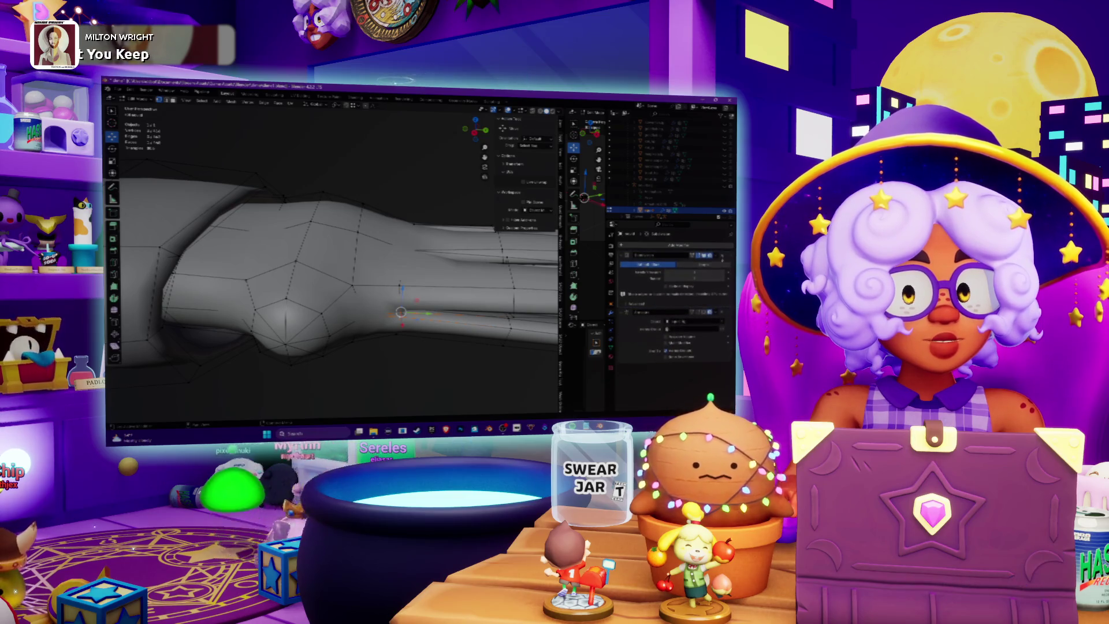
{"action": "left_click", "coordinate": [707, 255]}
{"action": "mouse_move", "coordinate": [404, 260]}
{"action": "middle_mouse_down"}
{"action": "mouse_move", "coordinate": [393, 246]}
{"action": "mouse_move", "coordinate": [342, 266]}
{"action": "mouse_move", "coordinate": [373, 298]}
{"action": "middle_mouse_up"}
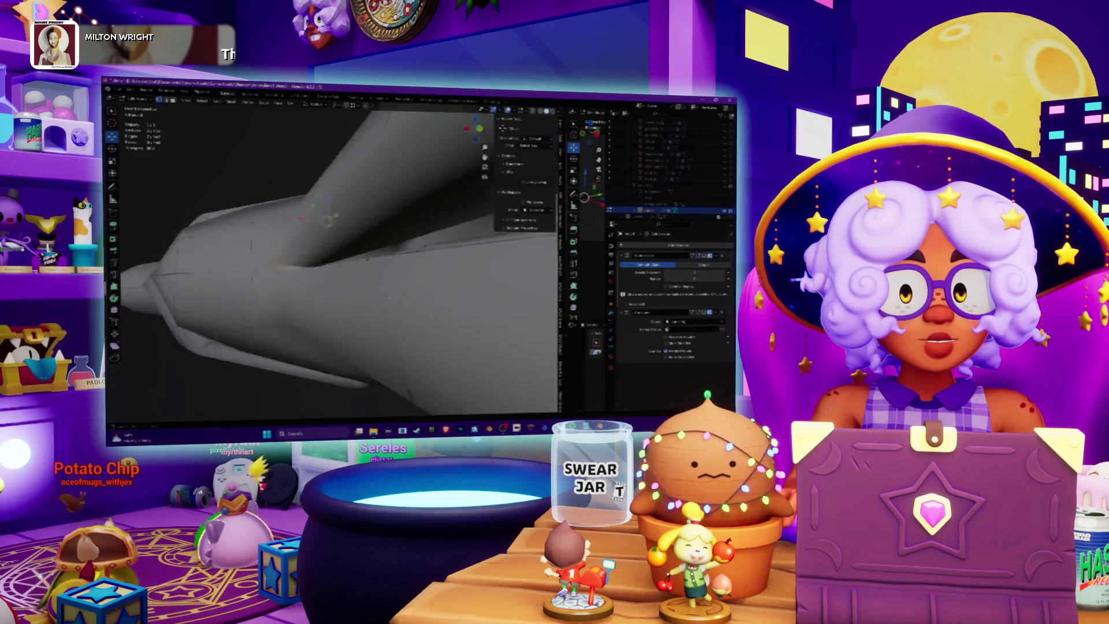
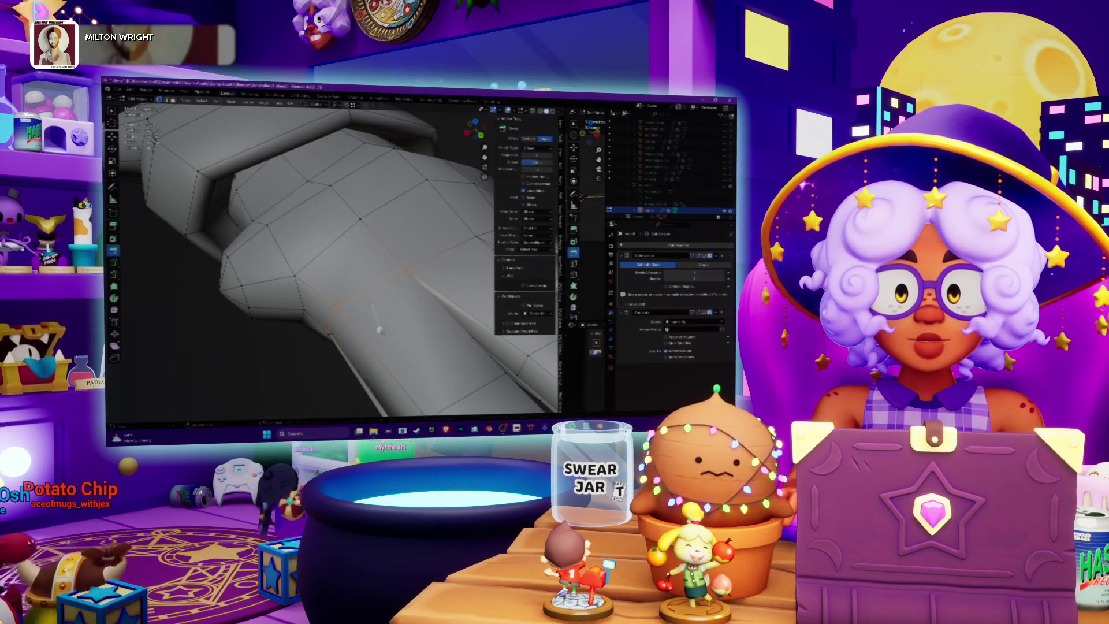
- Confirm the finger-joint bevel and inspect the smooth-shaded hand in Object Mode from above
{"action": "left_click", "coordinate": [386, 339]}
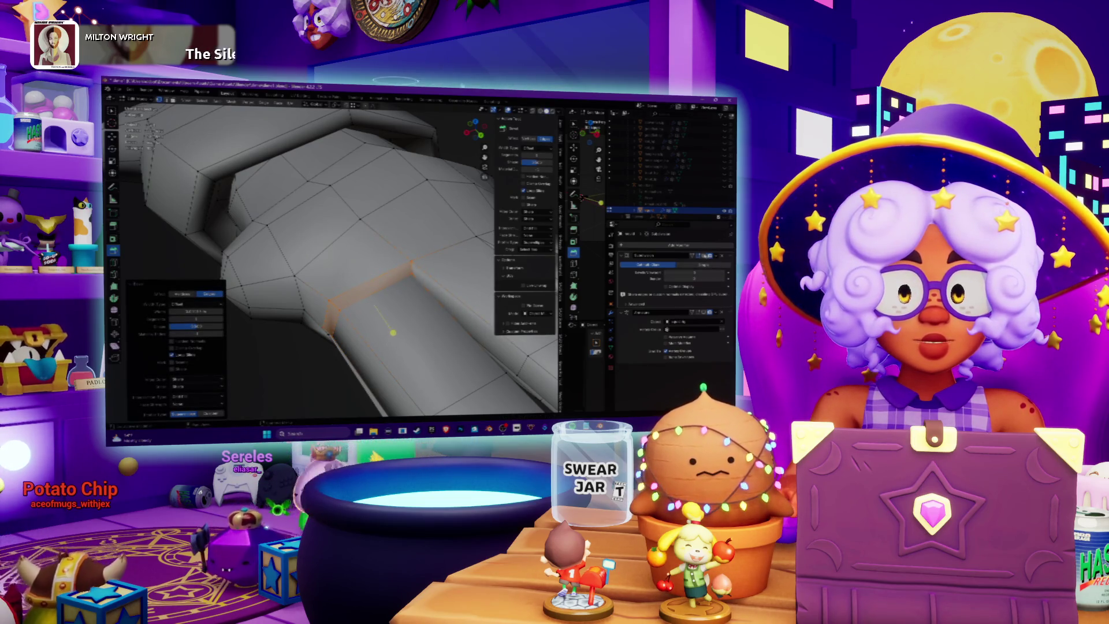
{"action": "key", "text": "Tab"}
{"action": "mouse_move", "coordinate": [393, 332]}
{"action": "middle_mouse_down"}
{"action": "mouse_move", "coordinate": [335, 276]}
{"action": "mouse_move", "coordinate": [323, 231]}
{"action": "mouse_move", "coordinate": [360, 214]}
{"action": "mouse_move", "coordinate": [336, 327]}
{"action": "mouse_move", "coordinate": [344, 271]}
{"action": "mouse_move", "coordinate": [351, 323]}
{"action": "middle_mouse_up"}
{"action": "key", "text": "Tab"}
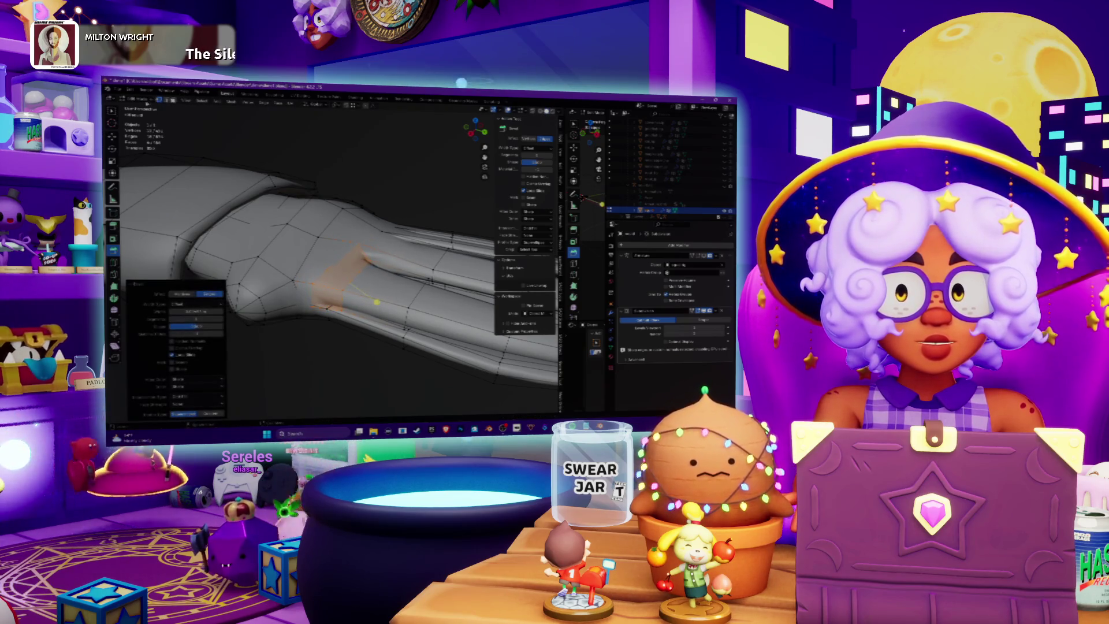
{"action": "key", "text": "Tab"}
{"action": "mouse_move", "coordinate": [206, 178]}
{"action": "middle_mouse_down"}
{"action": "mouse_move", "coordinate": [224, 249]}
{"action": "mouse_move", "coordinate": [298, 245]}
{"action": "mouse_move", "coordinate": [318, 272]}
{"action": "middle_mouse_up"}
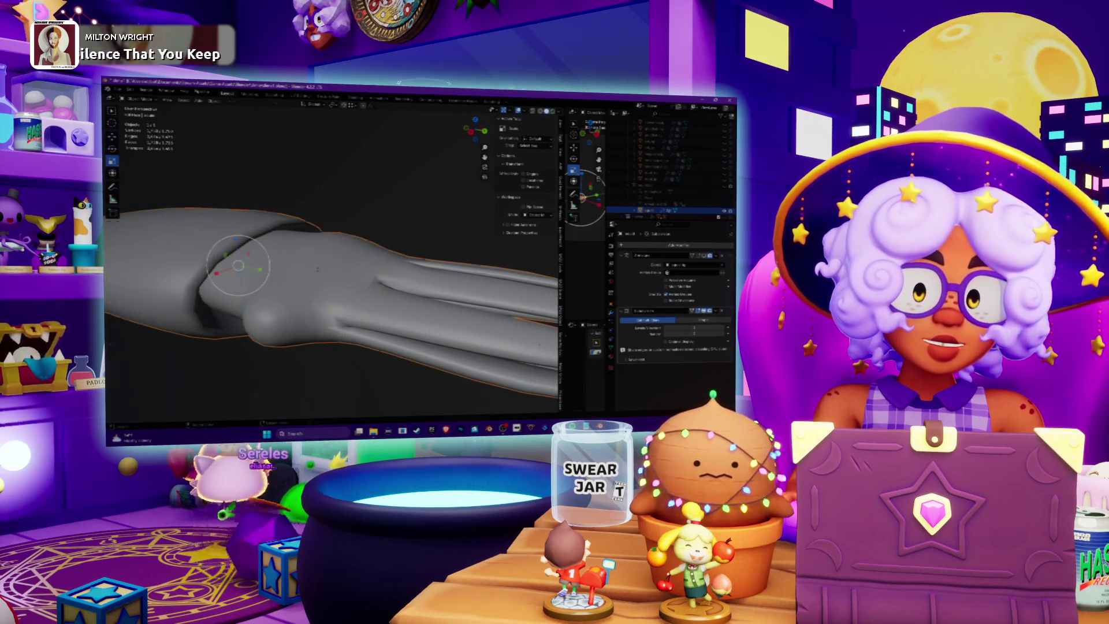
- Return the hand to Edit Mode and orbit in close on the long pointed fingers
{"action": "key", "text": "Tab"}
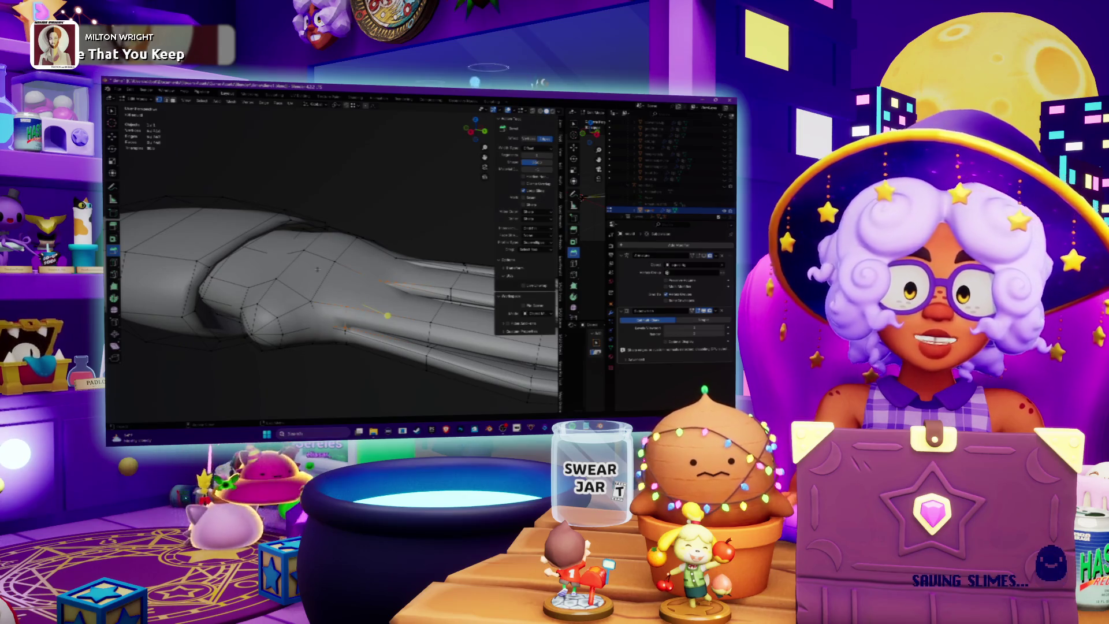
{"action": "middle_click_drag", "start_coordinate": [346, 266], "coordinate": [358, 230]}
{"action": "mouse_move", "coordinate": [353, 322]}
{"action": "middle_mouse_down"}
{"action": "mouse_move", "coordinate": [286, 331]}
{"action": "mouse_move", "coordinate": [292, 265]}
{"action": "mouse_move", "coordinate": [324, 277]}
{"action": "mouse_move", "coordinate": [361, 262]}
{"action": "mouse_move", "coordinate": [313, 290]}
{"action": "mouse_move", "coordinate": [332, 274]}
{"action": "mouse_move", "coordinate": [308, 275]}
{"action": "middle_mouse_up"}
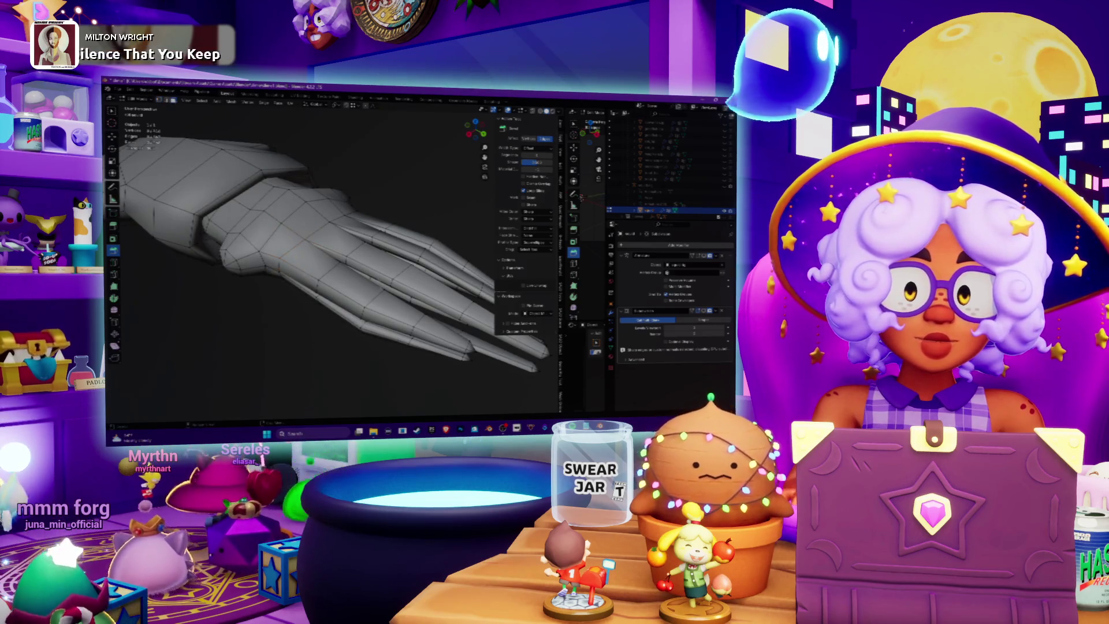
{"action": "mouse_move", "coordinate": [308, 274]}
{"action": "middle_mouse_down"}
{"action": "mouse_move", "coordinate": [276, 287]}
{"action": "mouse_move", "coordinate": [309, 278]}
{"action": "mouse_move", "coordinate": [380, 300]}
{"action": "mouse_move", "coordinate": [394, 319]}
{"action": "middle_mouse_up"}
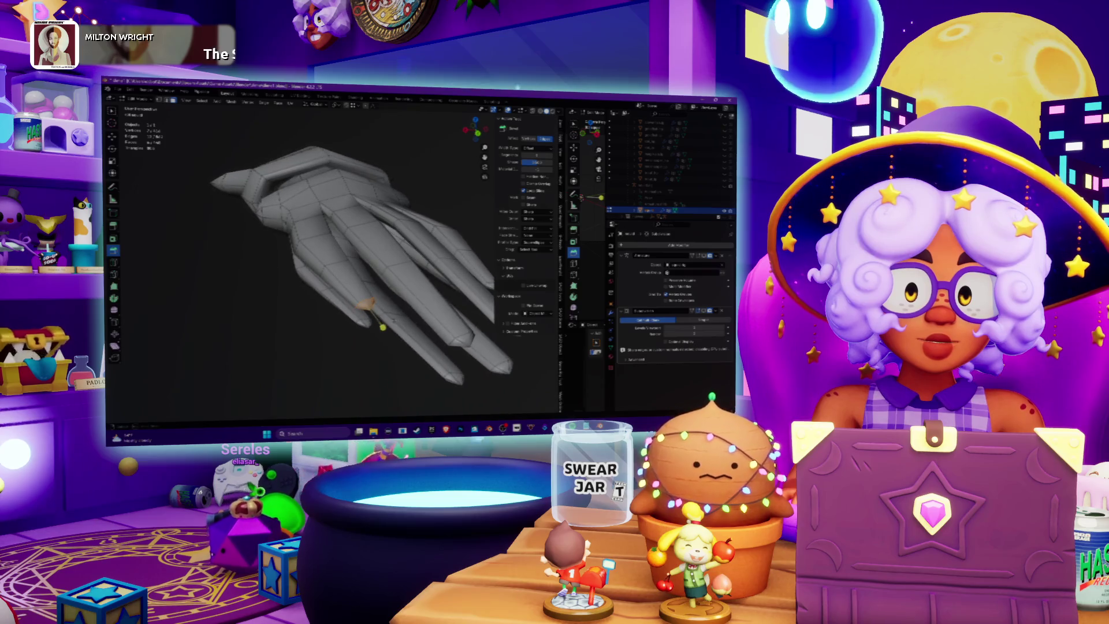
- Delete the stray vertex at the first fingertip
{"action": "right_click", "coordinate": [394, 319]}
{"action": "left_click", "coordinate": [371, 330]}
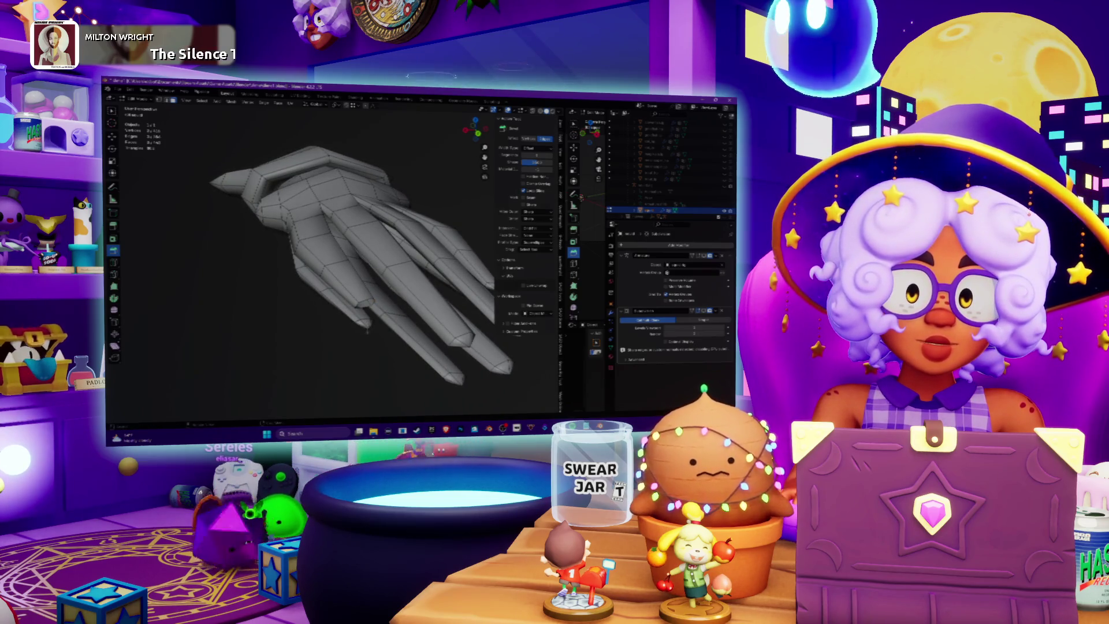
{"action": "key", "text": "x"}
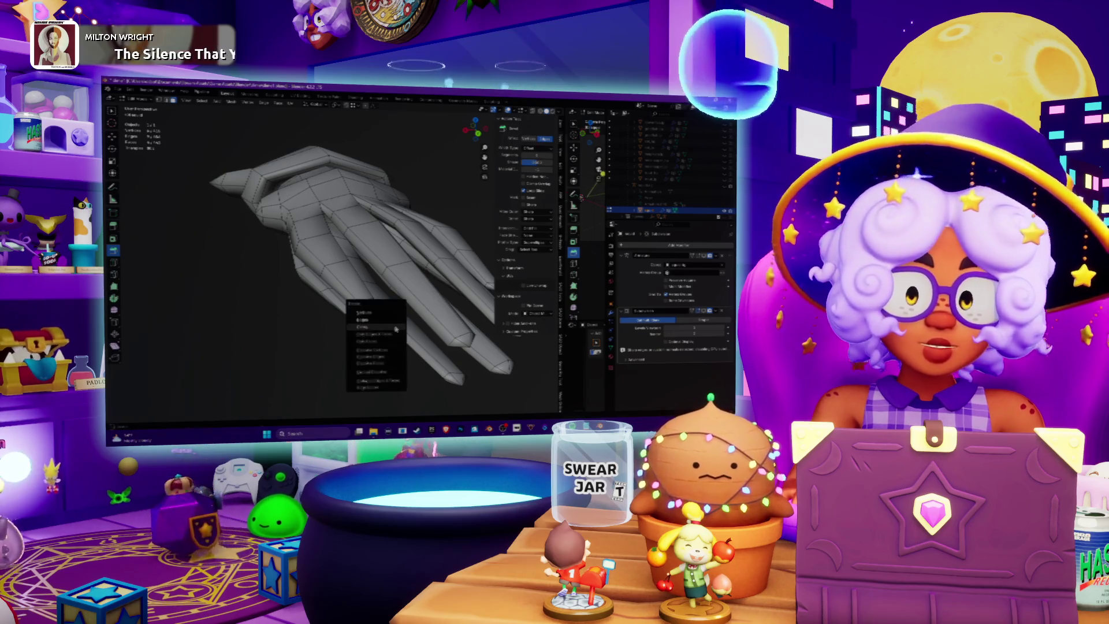
{"action": "left_click", "coordinate": [395, 327]}
{"action": "middle_click_drag", "start_coordinate": [396, 328], "coordinate": [394, 292]}
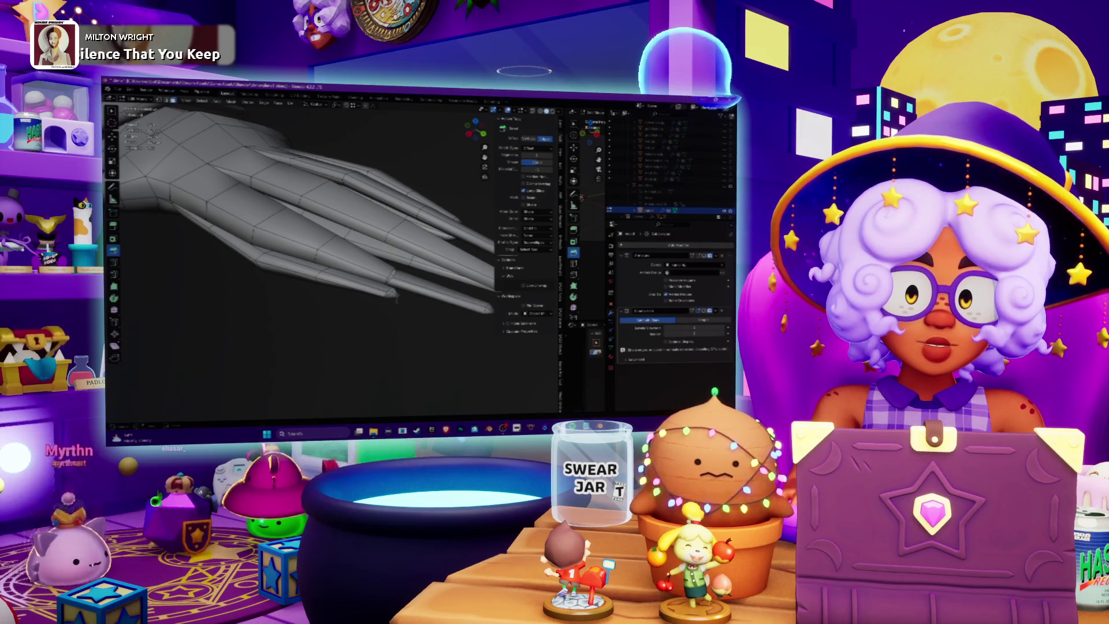
{"action": "key", "text": "x"}
{"action": "left_click", "coordinate": [395, 293]}
{"action": "mouse_move", "coordinate": [396, 293]}
{"action": "middle_mouse_down"}
{"action": "mouse_move", "coordinate": [339, 311]}
{"action": "mouse_move", "coordinate": [369, 272]}
{"action": "mouse_move", "coordinate": [305, 261]}
{"action": "mouse_move", "coordinate": [322, 280]}
{"action": "mouse_move", "coordinate": [299, 254]}
{"action": "middle_mouse_up"}
- Select and delete the extra tip vertex on the next fingertip
{"action": "right_click", "coordinate": [322, 280]}
{"action": "key", "text": "Escape"}
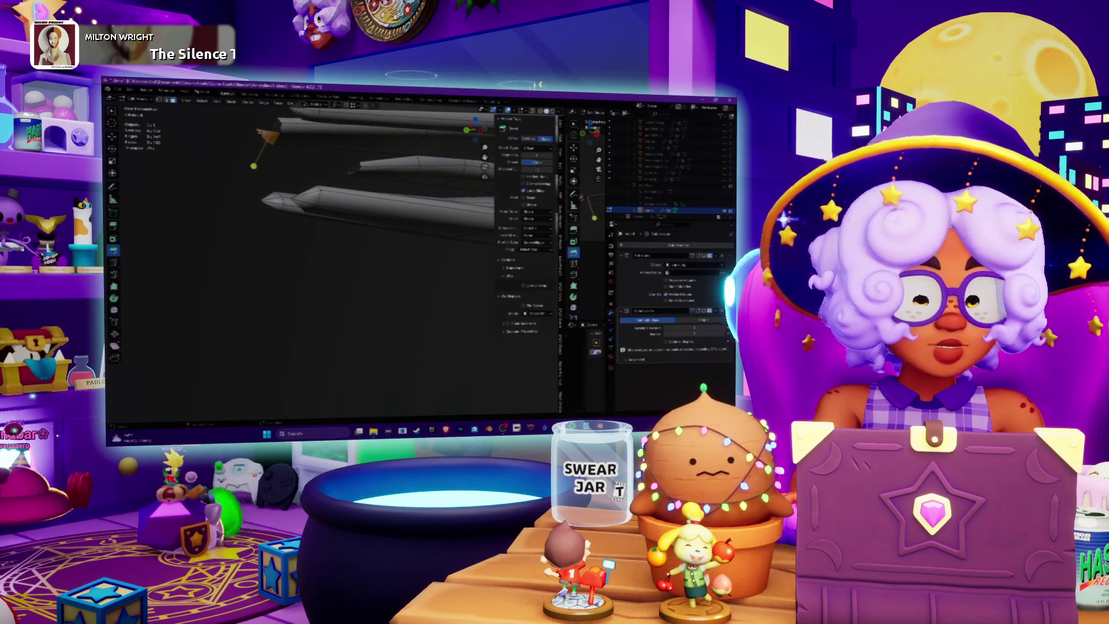
{"action": "right_click", "coordinate": [263, 135]}
{"action": "left_click", "coordinate": [262, 135]}
{"action": "mouse_move", "coordinate": [263, 135]}
{"action": "middle_mouse_down"}
{"action": "mouse_move", "coordinate": [258, 191]}
{"action": "mouse_move", "coordinate": [362, 231]}
{"action": "mouse_move", "coordinate": [397, 199]}
{"action": "middle_mouse_up"}
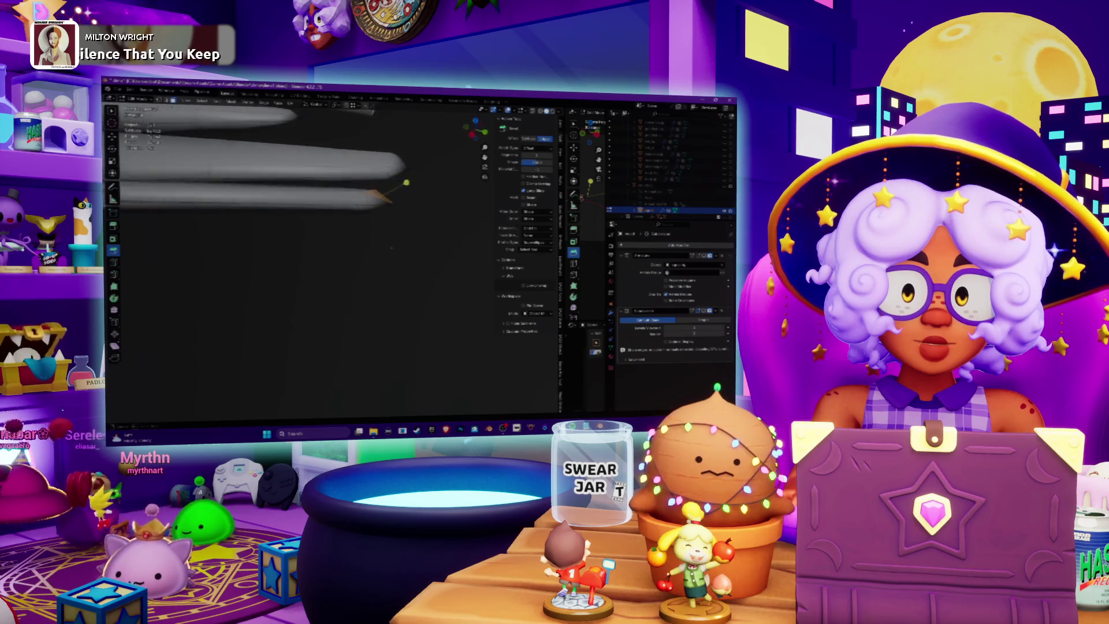
{"action": "key", "text": "x"}
{"action": "left_click", "coordinate": [384, 214]}
- Delete the small stray vertices at two more fingertips
{"action": "middle_click_drag", "start_coordinate": [386, 197], "coordinate": [375, 228]}
{"action": "left_click", "coordinate": [382, 259]}
{"action": "key", "text": "x"}
{"action": "left_click", "coordinate": [358, 214]}
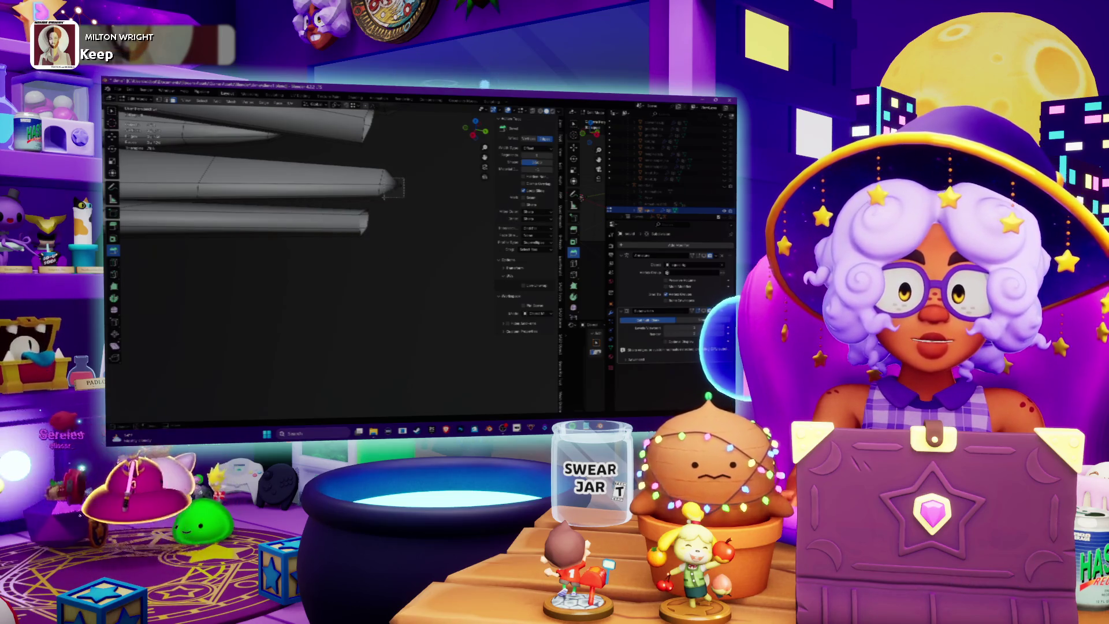
{"action": "left_click", "coordinate": [403, 188]}
{"action": "key", "text": "x"}
{"action": "left_click", "coordinate": [393, 184]}
- Delete another fingertip vertex and zoom in on the remaining tips
{"action": "mouse_move", "coordinate": [399, 191]}
{"action": "middle_mouse_down"}
{"action": "mouse_move", "coordinate": [262, 167]}
{"action": "mouse_move", "coordinate": [280, 173]}
{"action": "mouse_move", "coordinate": [310, 237]}
{"action": "middle_mouse_up"}
{"action": "key", "text": "x"}
{"action": "left_click", "coordinate": [290, 208]}
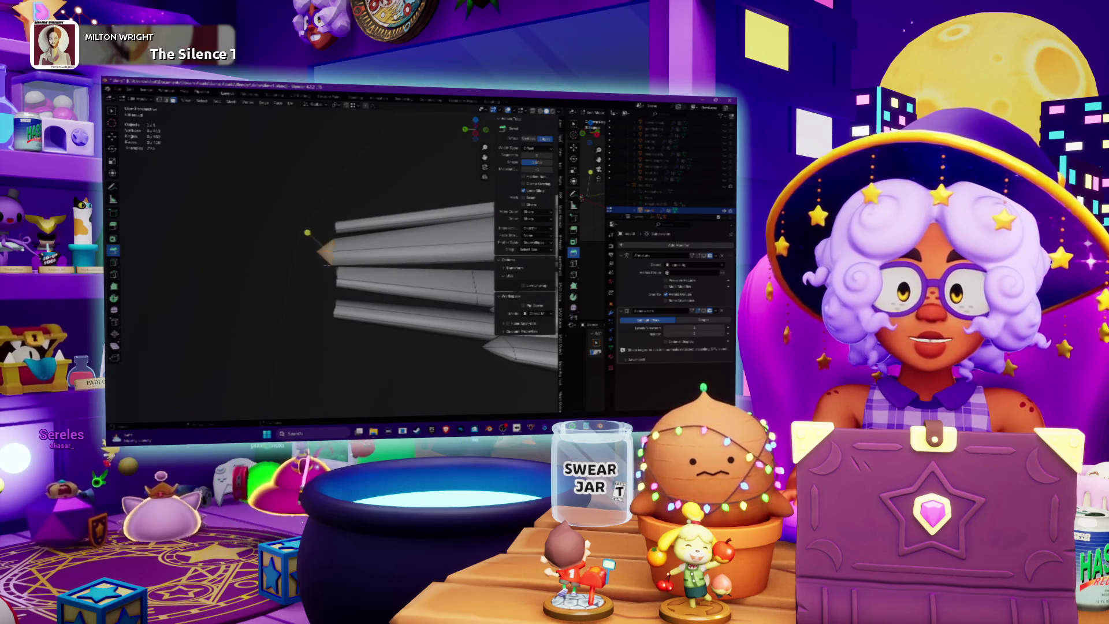
{"action": "mouse_move", "coordinate": [312, 237]}
{"action": "middle_mouse_down"}
{"action": "mouse_move", "coordinate": [447, 244]}
{"action": "mouse_move", "coordinate": [368, 251]}
{"action": "middle_mouse_up"}
{"action": "right_click", "coordinate": [355, 285]}
{"action": "mouse_move", "coordinate": [356, 284]}
{"action": "middle_mouse_down"}
{"action": "mouse_move", "coordinate": [453, 239]}
{"action": "mouse_move", "coordinate": [356, 261]}
{"action": "mouse_move", "coordinate": [327, 247]}
{"action": "mouse_move", "coordinate": [259, 286]}
{"action": "middle_mouse_up"}
- Pick out the remaining stray tip vertices on the last fingers
{"action": "middle_click_drag", "start_coordinate": [355, 260], "coordinate": [350, 243]}
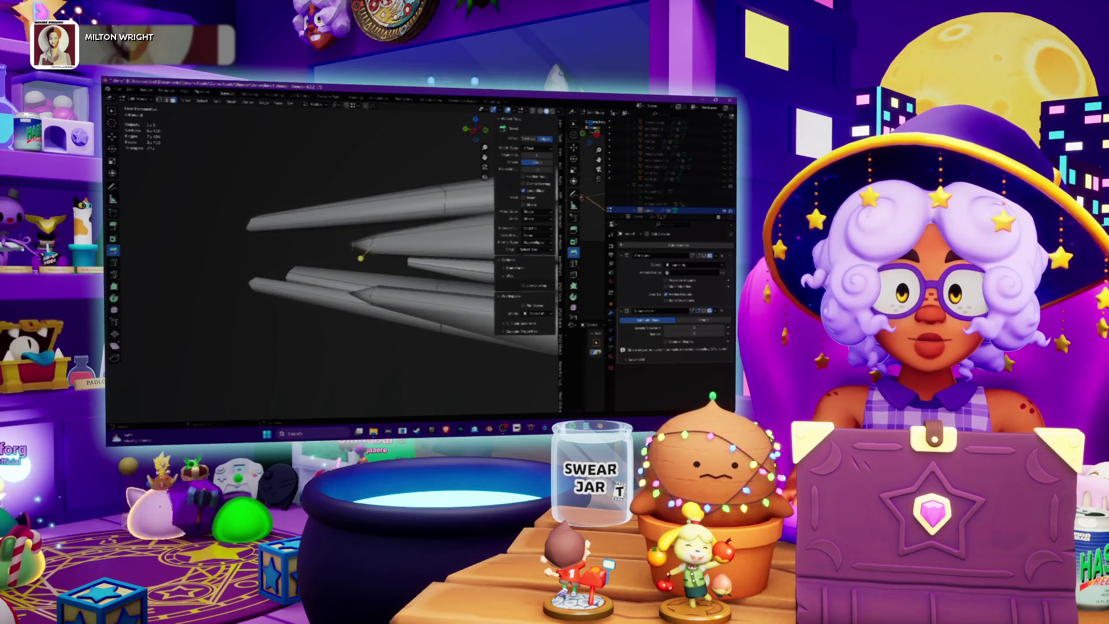
{"action": "right_click", "coordinate": [363, 249]}
{"action": "left_click", "coordinate": [363, 252]}
{"action": "middle_click_drag", "start_coordinate": [363, 253], "coordinate": [365, 317]}
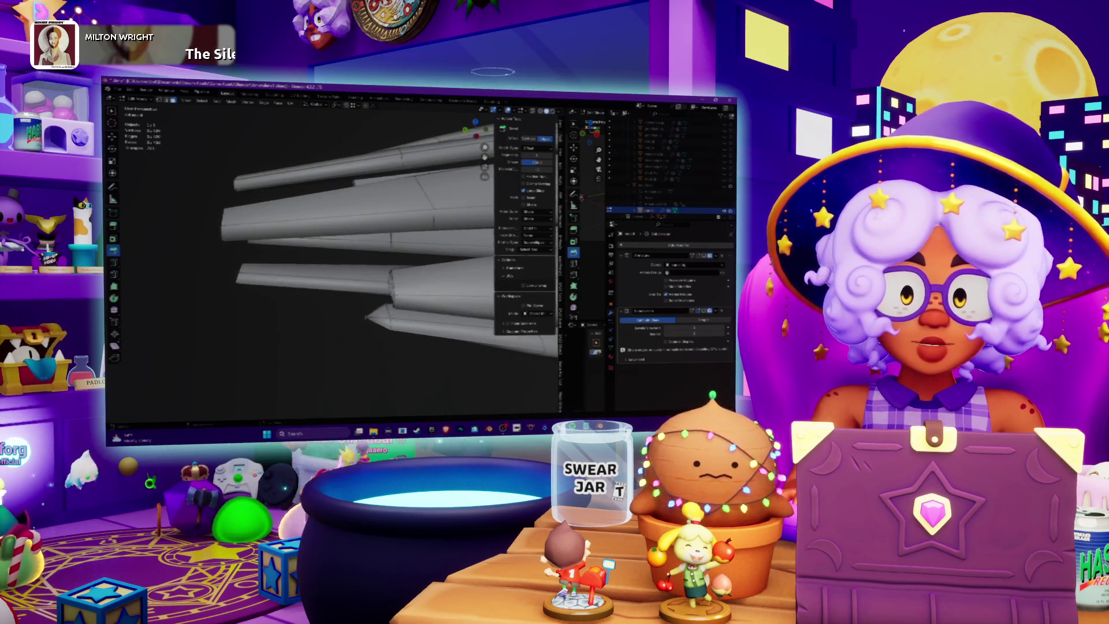
{"action": "left_click", "coordinate": [364, 328]}
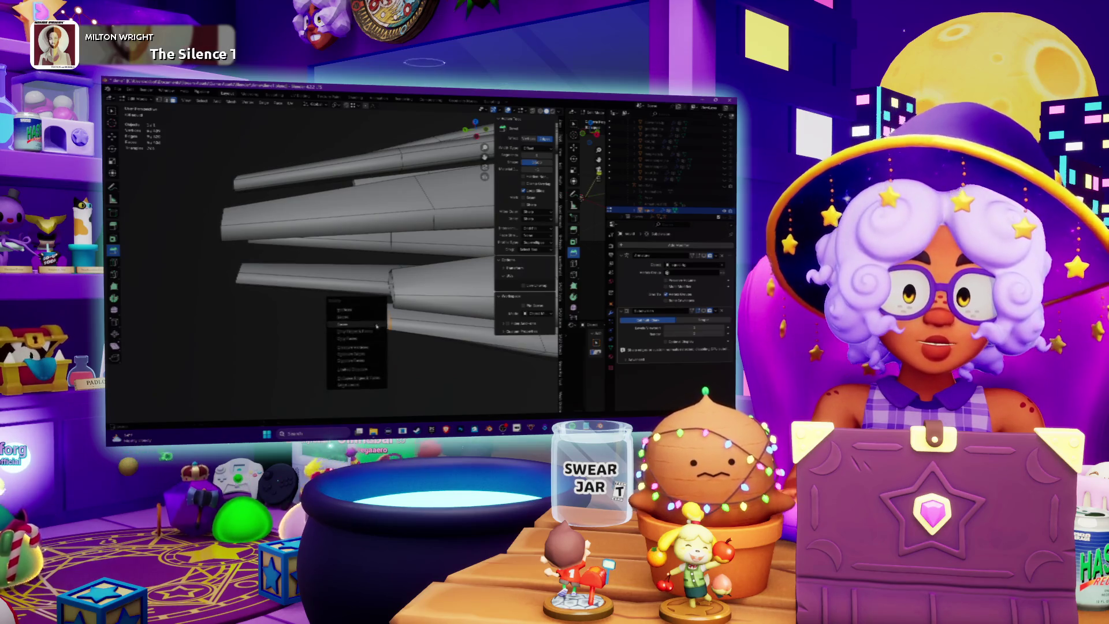
{"action": "right_click", "coordinate": [363, 326]}
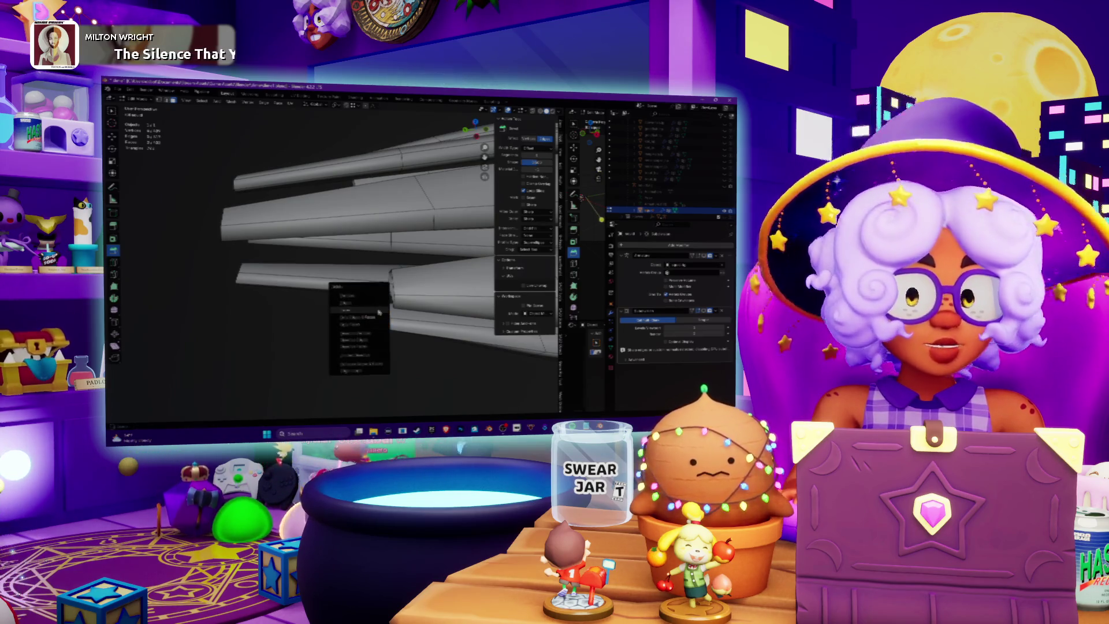
- Remove the Subdivision modifier and the other remaining modifier from the hand
{"action": "scroll", "coordinate": [369, 318], "scroll_direction": "down", "scroll_amount": 3}
{"action": "mouse_move", "coordinate": [370, 318]}
{"action": "middle_mouse_down"}
{"action": "mouse_move", "coordinate": [421, 285]}
{"action": "mouse_move", "coordinate": [411, 286]}
{"action": "middle_mouse_up"}
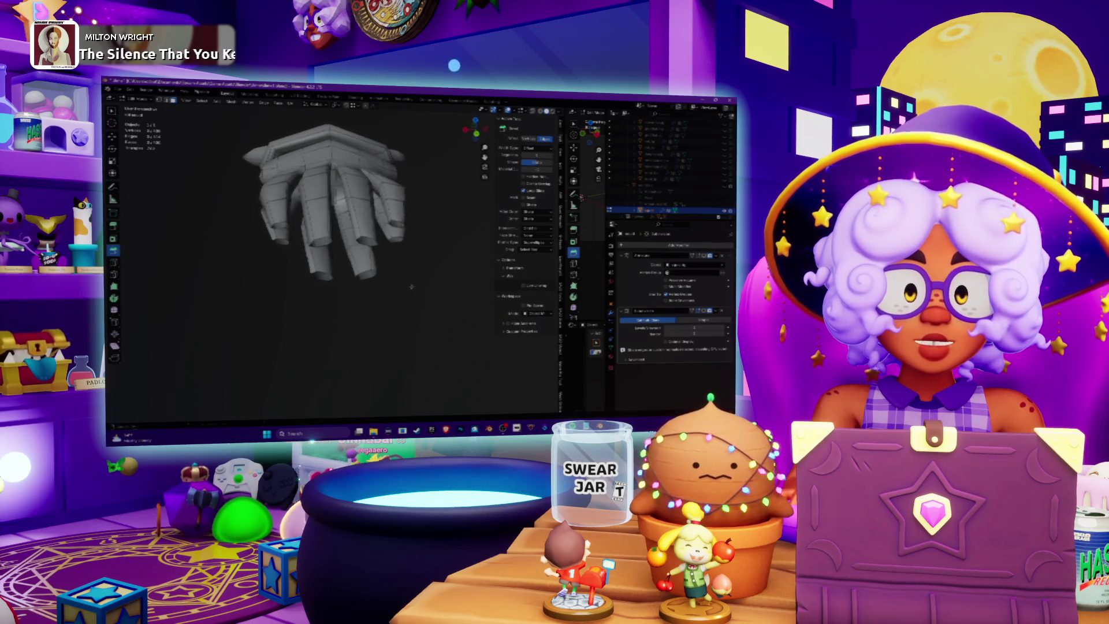
{"action": "left_click", "coordinate": [721, 311]}
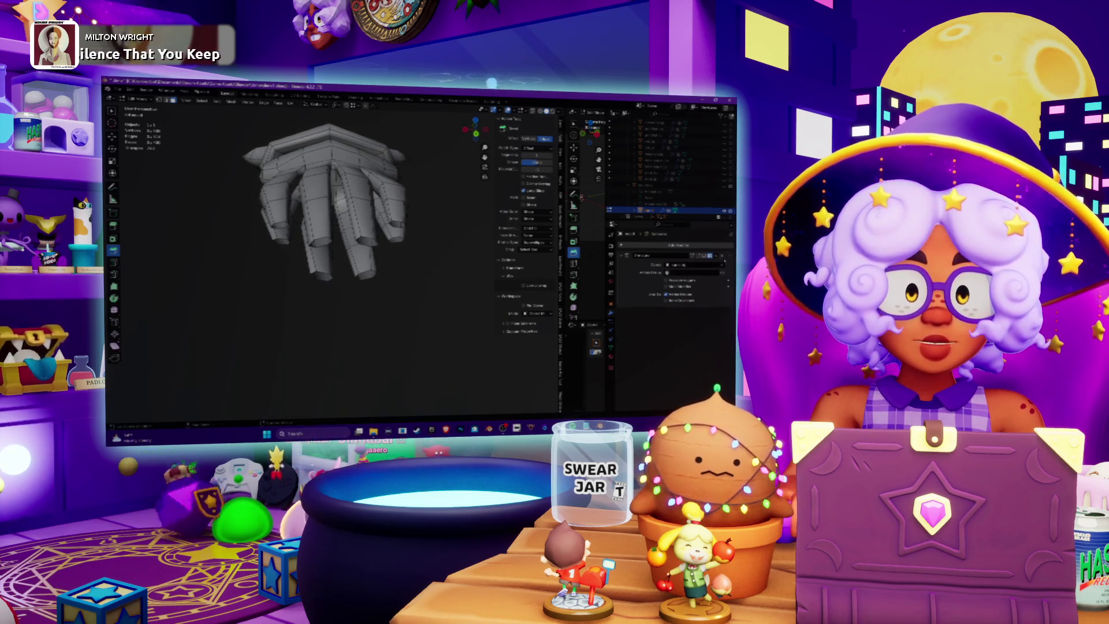
{"action": "left_click", "coordinate": [722, 256]}
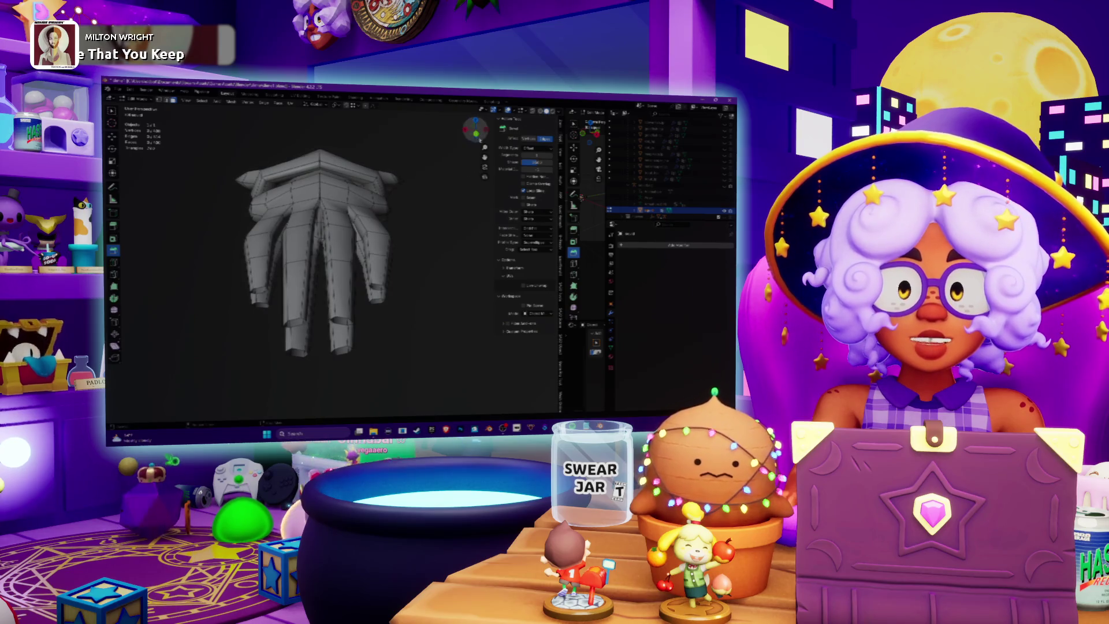
- In front orthographic view, box-select the right half of the mesh
{"action": "left_click", "coordinate": [479, 138]}
{"action": "scroll", "coordinate": [397, 184], "scroll_direction": "down", "scroll_amount": 4}
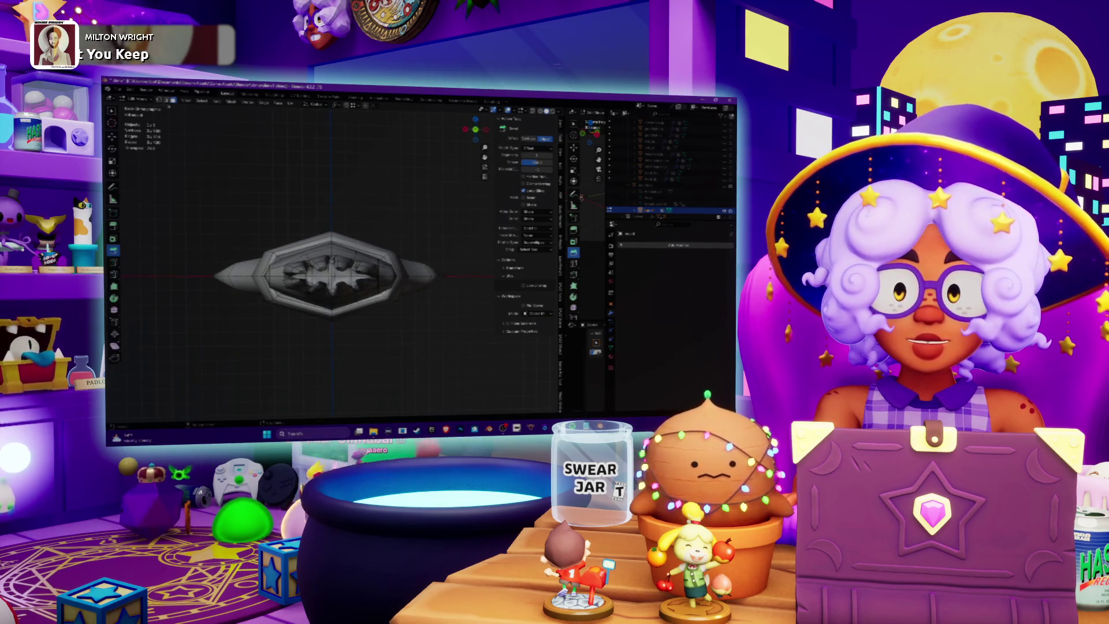
{"action": "middle_click_drag", "start_coordinate": [413, 224], "coordinate": [425, 228]}
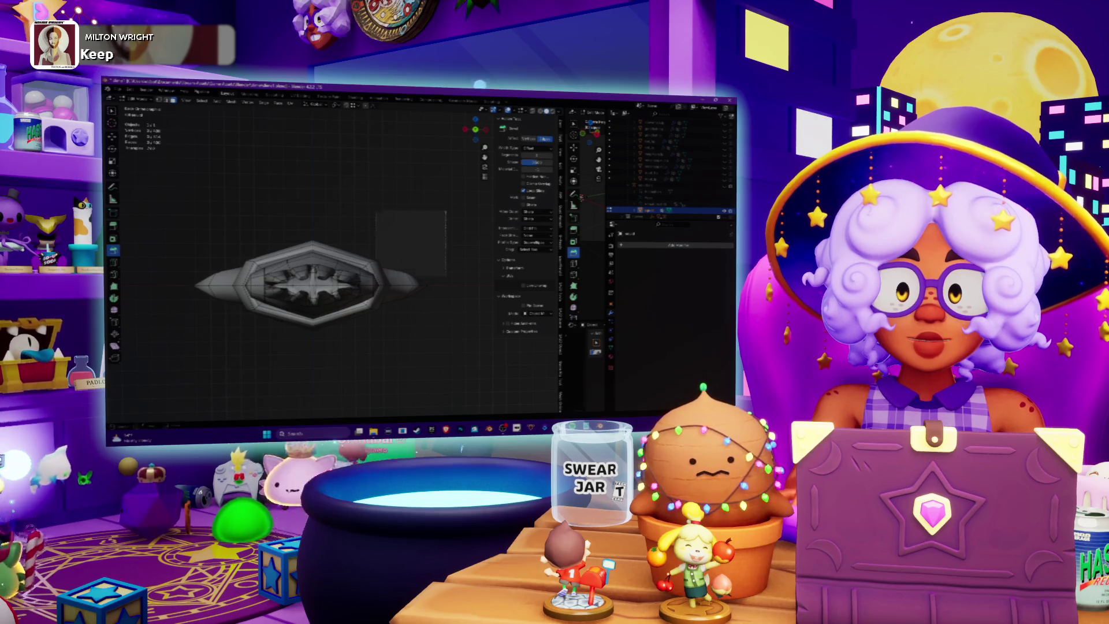
{"action": "left_click_drag", "start_coordinate": [314, 356], "coordinate": [314, 357]}
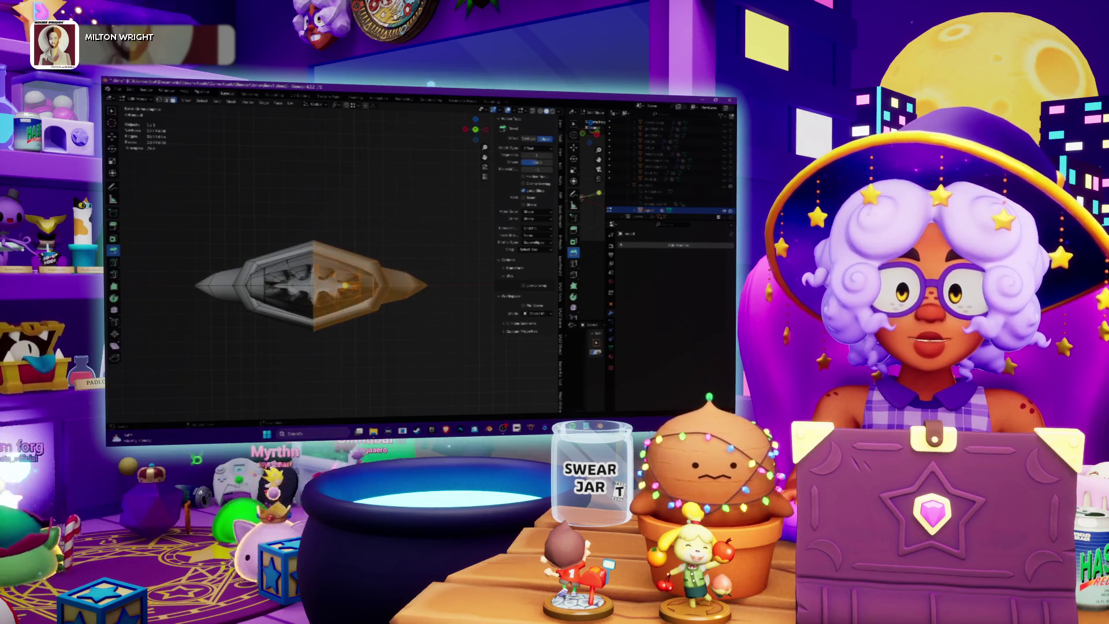
{"action": "scroll", "coordinate": [306, 288], "scroll_direction": "up", "scroll_amount": 2}
{"action": "scroll", "coordinate": [306, 289], "scroll_direction": "up", "scroll_amount": 2}
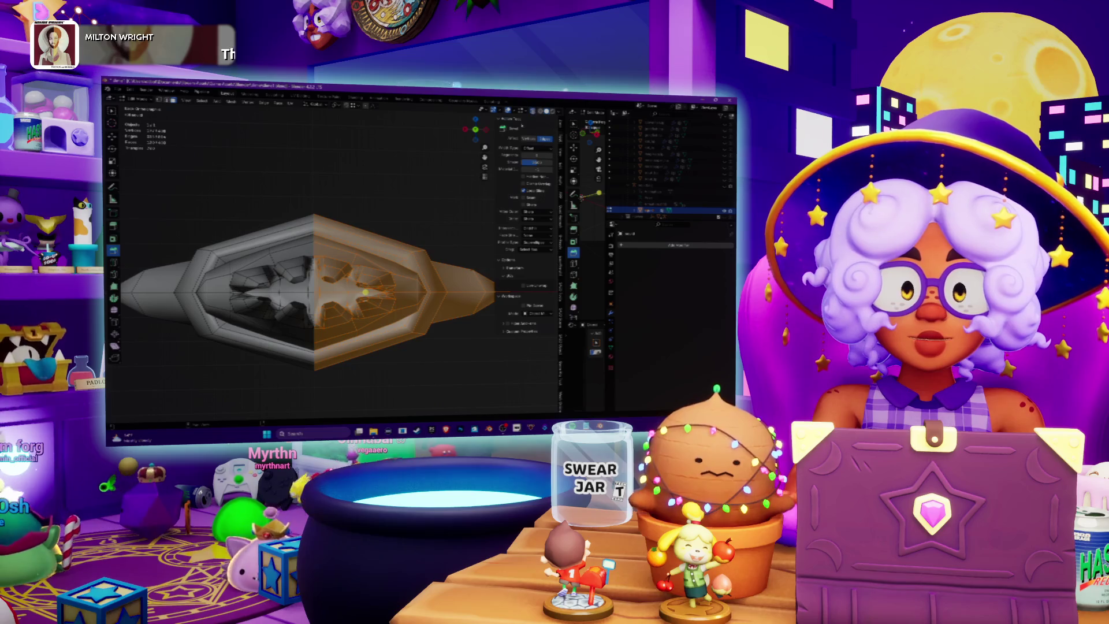
{"action": "scroll", "coordinate": [408, 235], "scroll_direction": "down", "scroll_amount": 3}
{"action": "left_click_drag", "start_coordinate": [425, 246], "coordinate": [314, 364]}
{"action": "scroll", "coordinate": [312, 260], "scroll_direction": "up", "scroll_amount": 3}
{"action": "scroll", "coordinate": [312, 259], "scroll_direction": "up", "scroll_amount": 2}
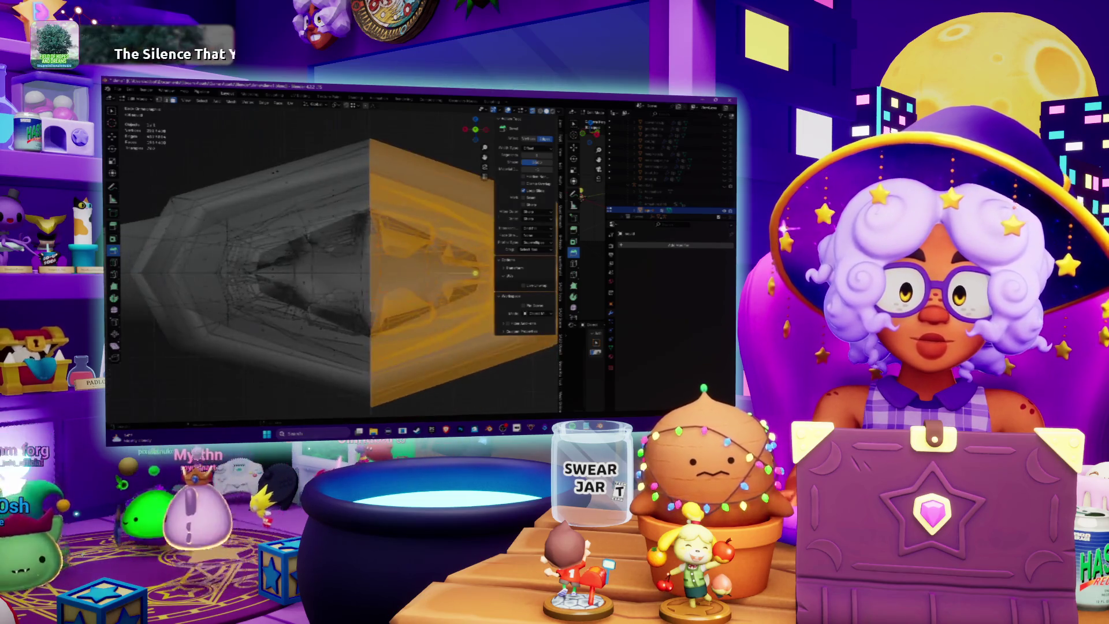
{"action": "scroll", "coordinate": [312, 260], "scroll_direction": "up", "scroll_amount": 2}
{"action": "scroll", "coordinate": [312, 260], "scroll_direction": "up", "scroll_amount": 2}
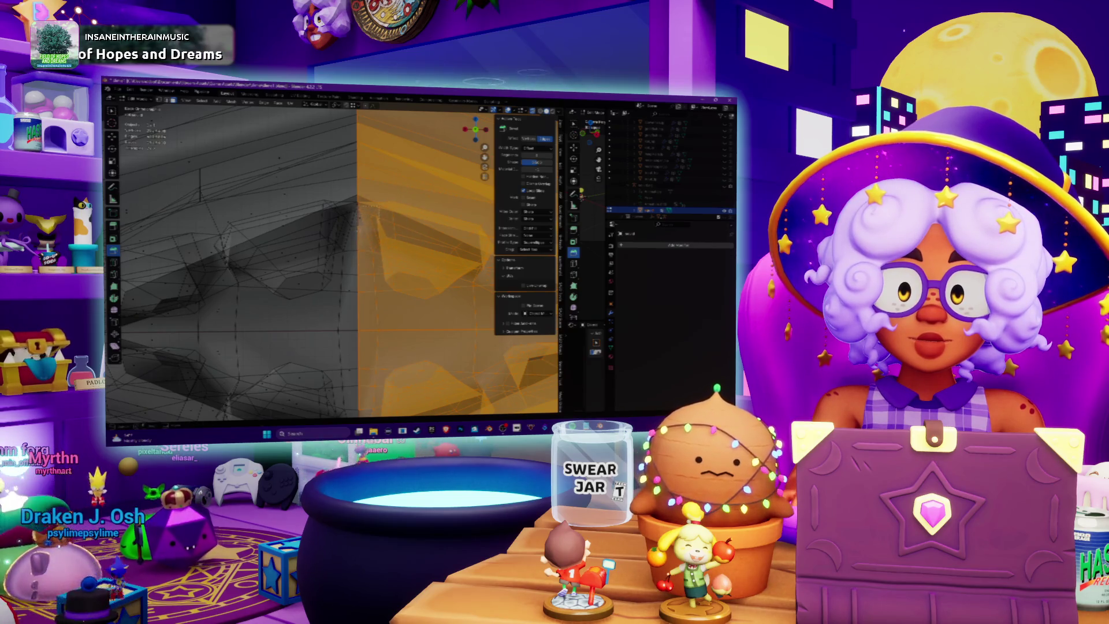
{"action": "scroll", "coordinate": [396, 232], "scroll_direction": "down", "scroll_amount": 5}
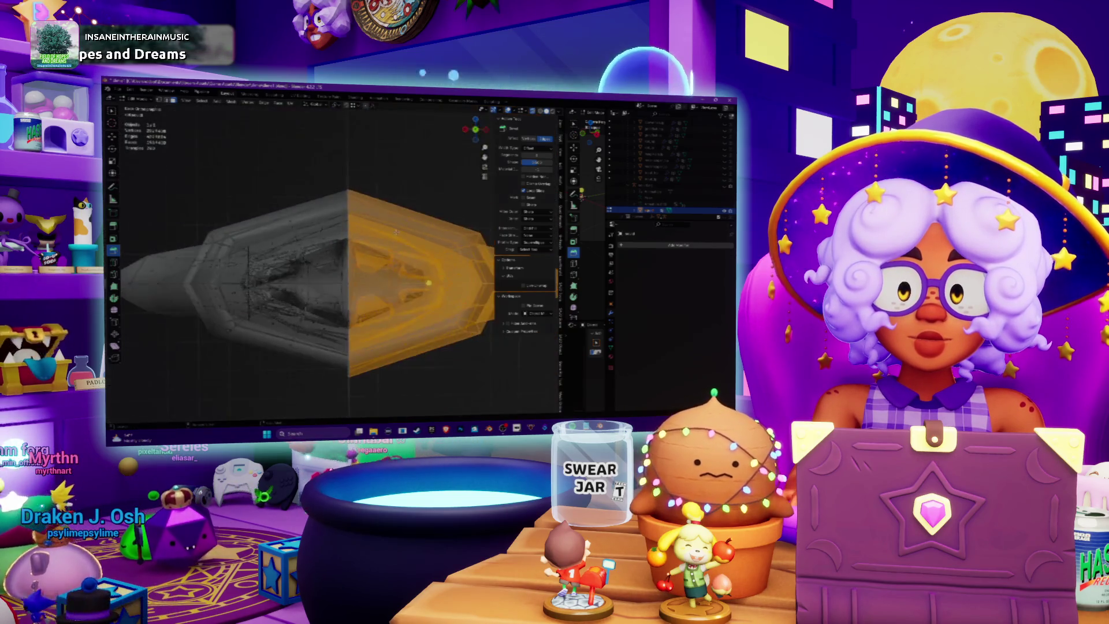
- Delete the selected right half of the mesh
{"action": "key", "text": "x"}
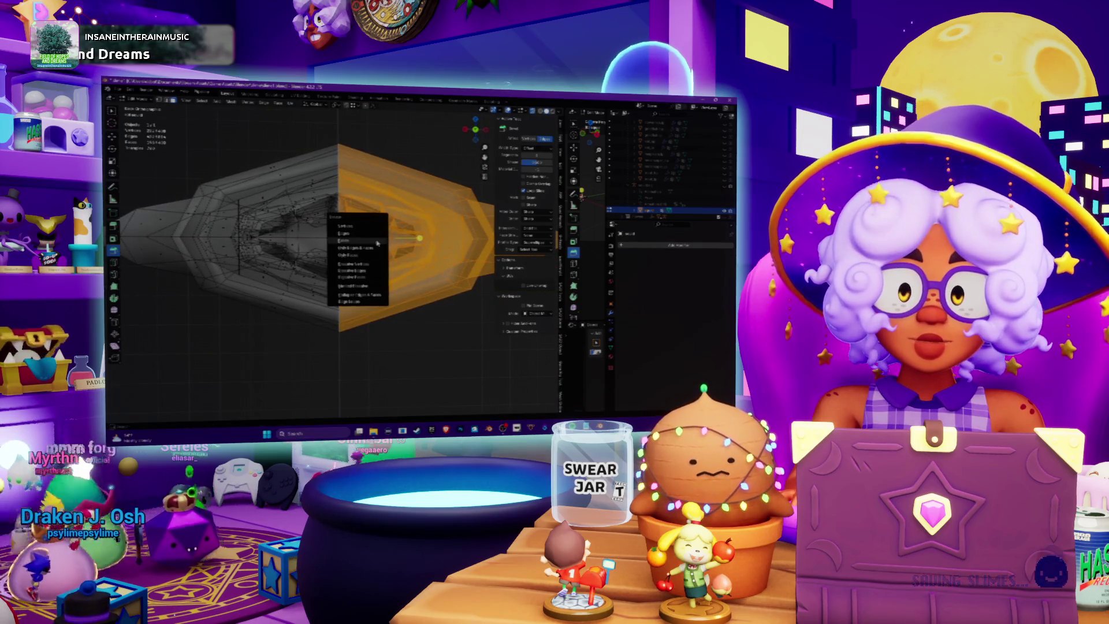
{"action": "left_click", "coordinate": [377, 241]}
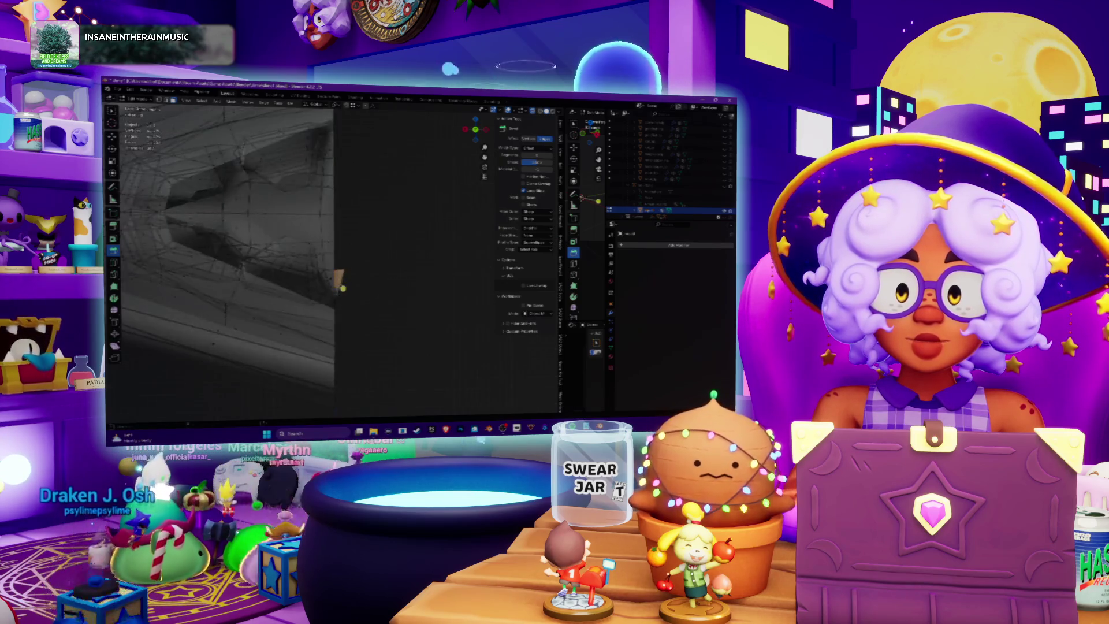
{"action": "scroll", "coordinate": [389, 271], "scroll_direction": "up", "scroll_amount": 6}
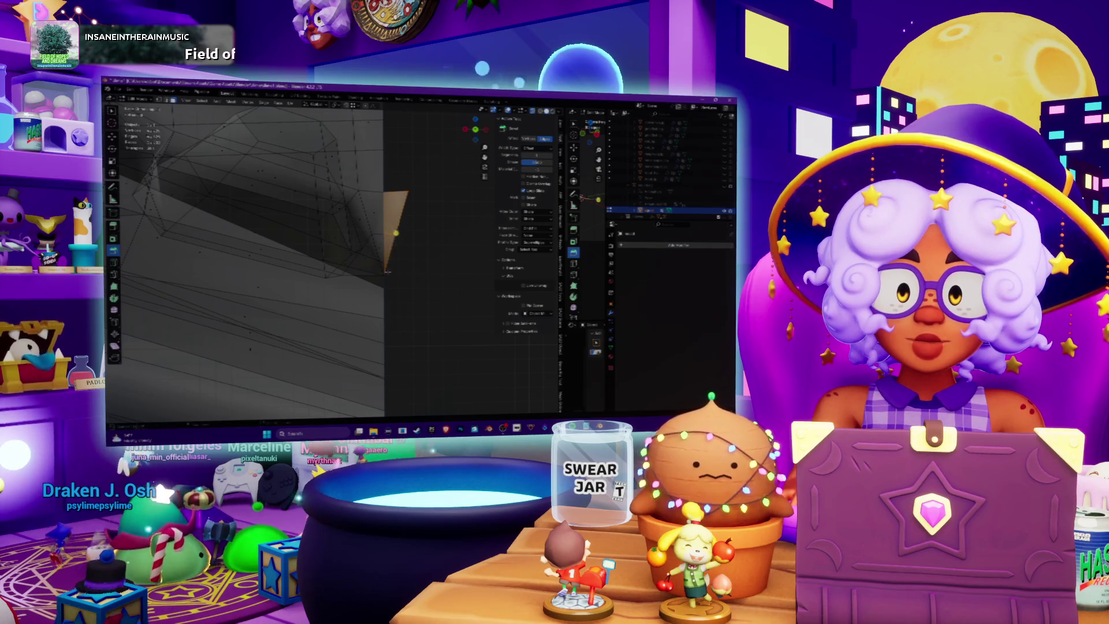
{"action": "scroll", "coordinate": [387, 271], "scroll_direction": "down", "scroll_amount": 5}
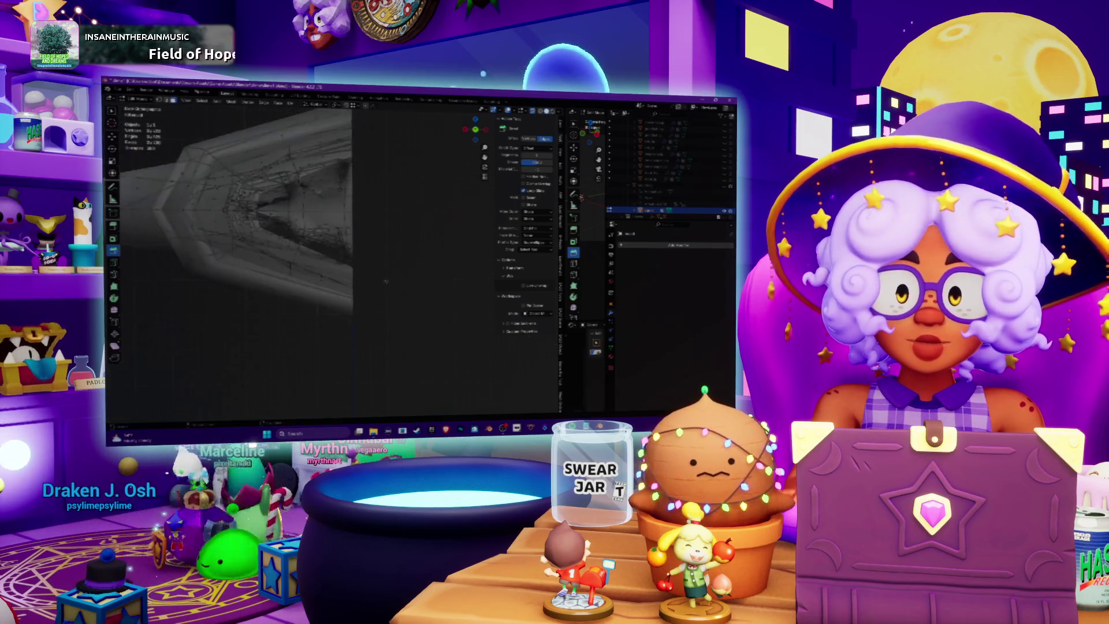
{"action": "scroll", "coordinate": [386, 281], "scroll_direction": "down", "scroll_amount": 2}
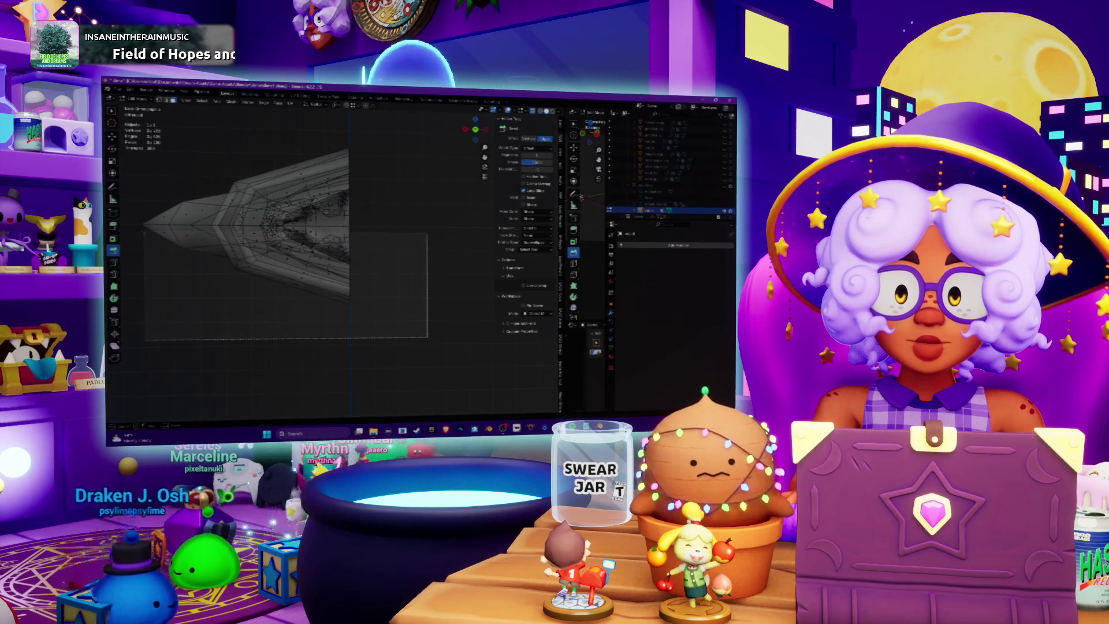
- Select and delete the lower half, leaving only the upper half
{"action": "left_click_drag", "start_coordinate": [137, 227], "coordinate": [137, 227]}
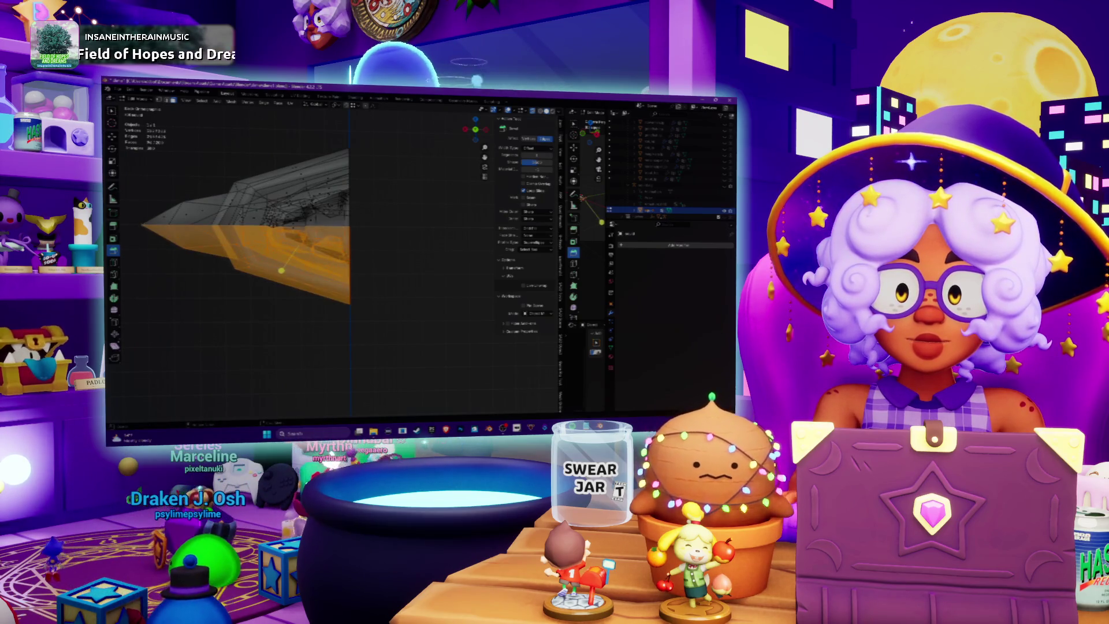
{"action": "scroll", "coordinate": [260, 242], "scroll_direction": "up", "scroll_amount": 2}
{"action": "scroll", "coordinate": [260, 243], "scroll_direction": "up", "scroll_amount": 2}
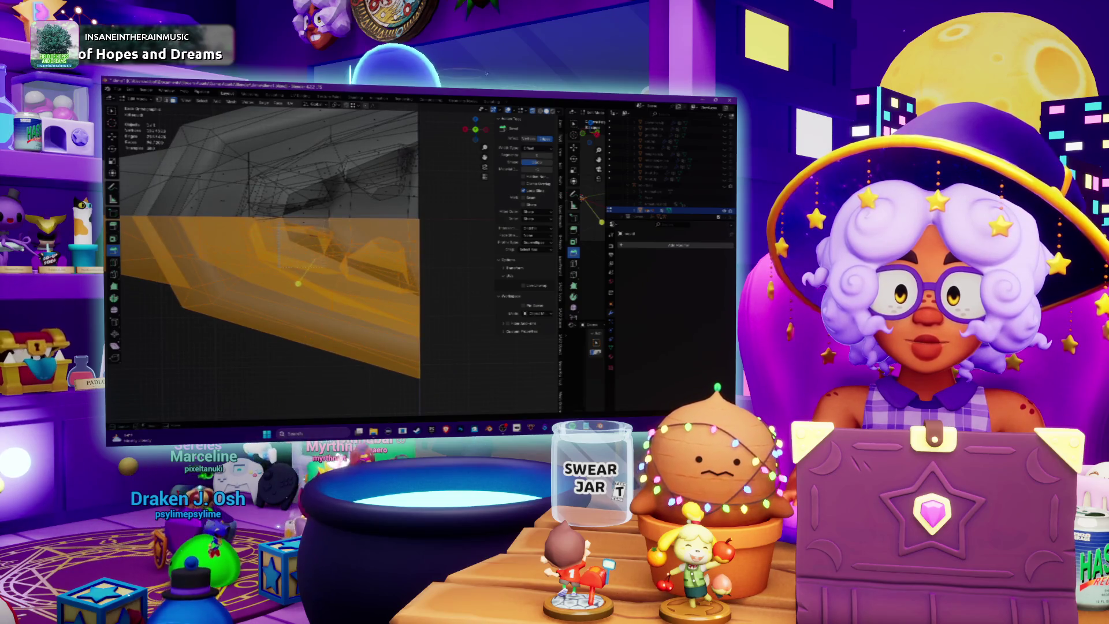
{"action": "scroll", "coordinate": [289, 260], "scroll_direction": "up", "scroll_amount": 2}
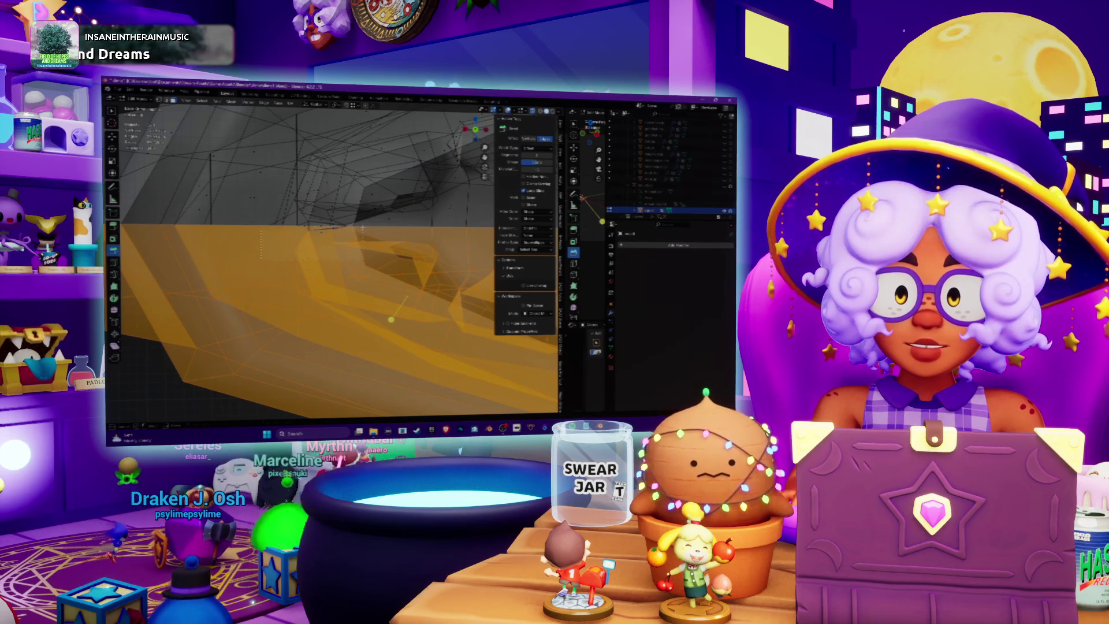
{"action": "scroll", "coordinate": [344, 236], "scroll_direction": "up", "scroll_amount": 2}
{"action": "key", "text": "x"}
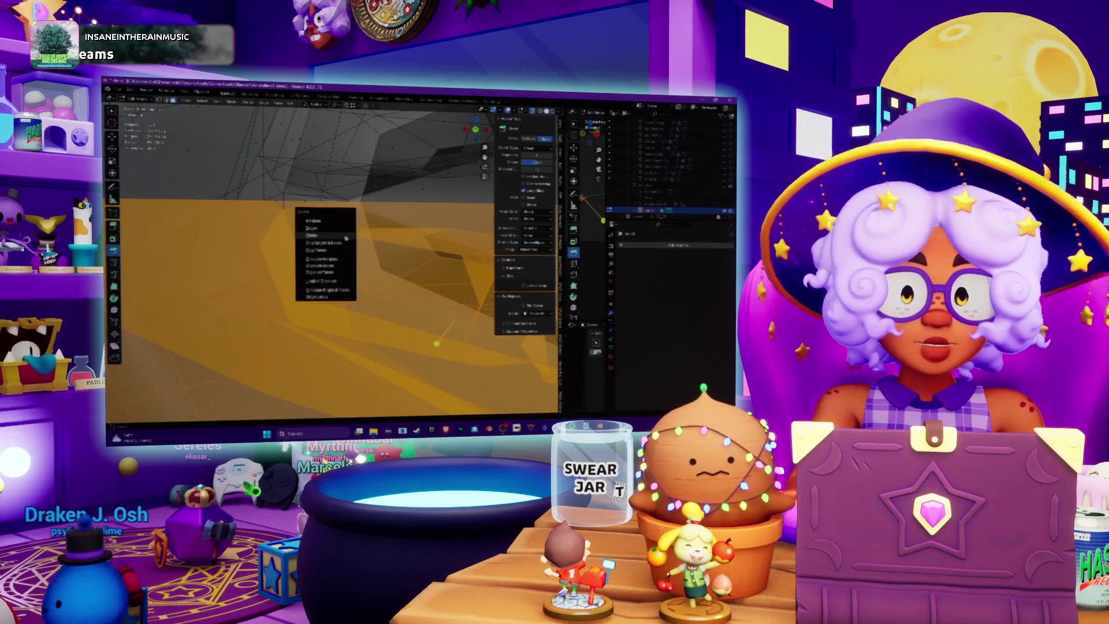
{"action": "left_click", "coordinate": [332, 234]}
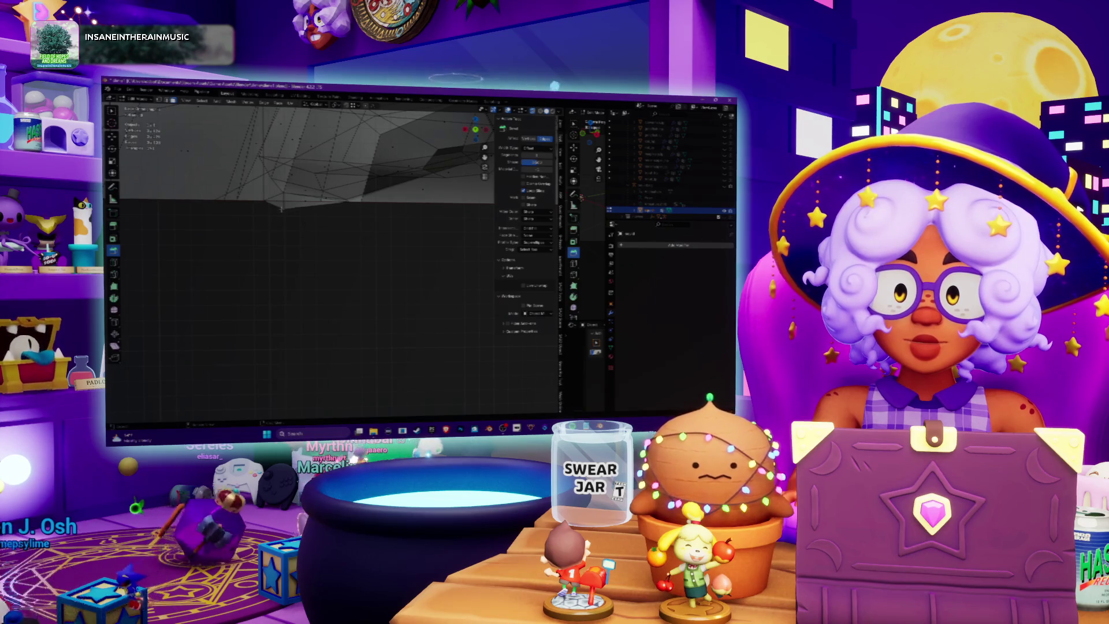
{"action": "key", "text": "x"}
{"action": "left_click", "coordinate": [294, 200]}
{"action": "middle_click_drag", "start_coordinate": [301, 173], "coordinate": [346, 190]}
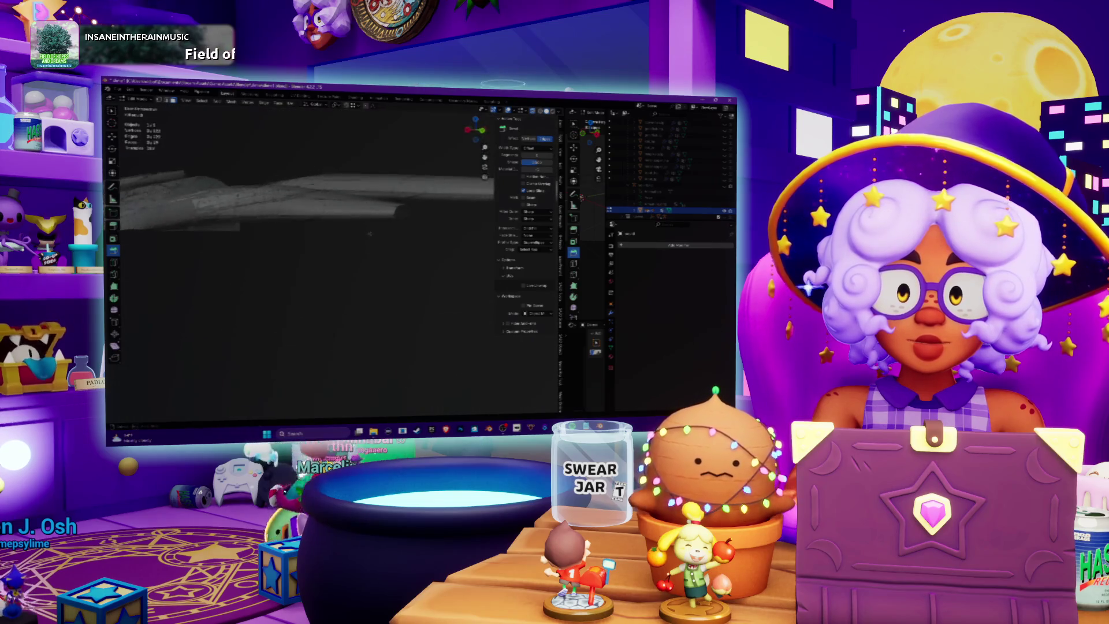
{"action": "middle_click_drag", "start_coordinate": [231, 231], "coordinate": [158, 246]}
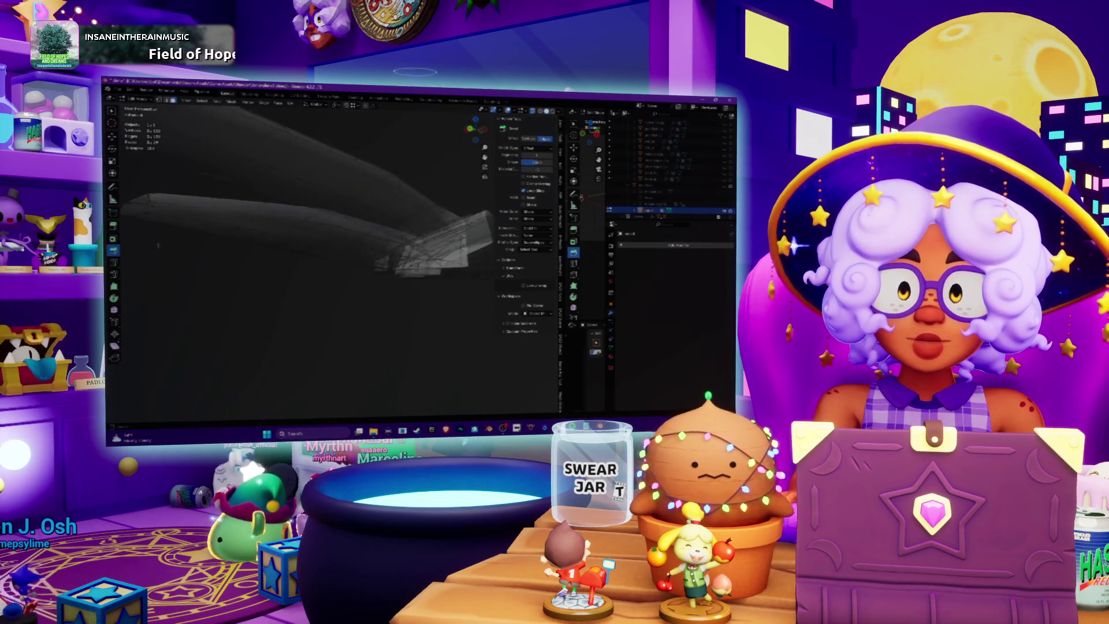
- Select an edge on the halved mesh, inspect it from several angles, and open Add Modifier
{"action": "mouse_move", "coordinate": [289, 231]}
{"action": "middle_mouse_down"}
{"action": "mouse_move", "coordinate": [329, 248]}
{"action": "mouse_move", "coordinate": [346, 287]}
{"action": "mouse_move", "coordinate": [318, 276]}
{"action": "middle_mouse_up"}
{"action": "left_click", "coordinate": [373, 194]}
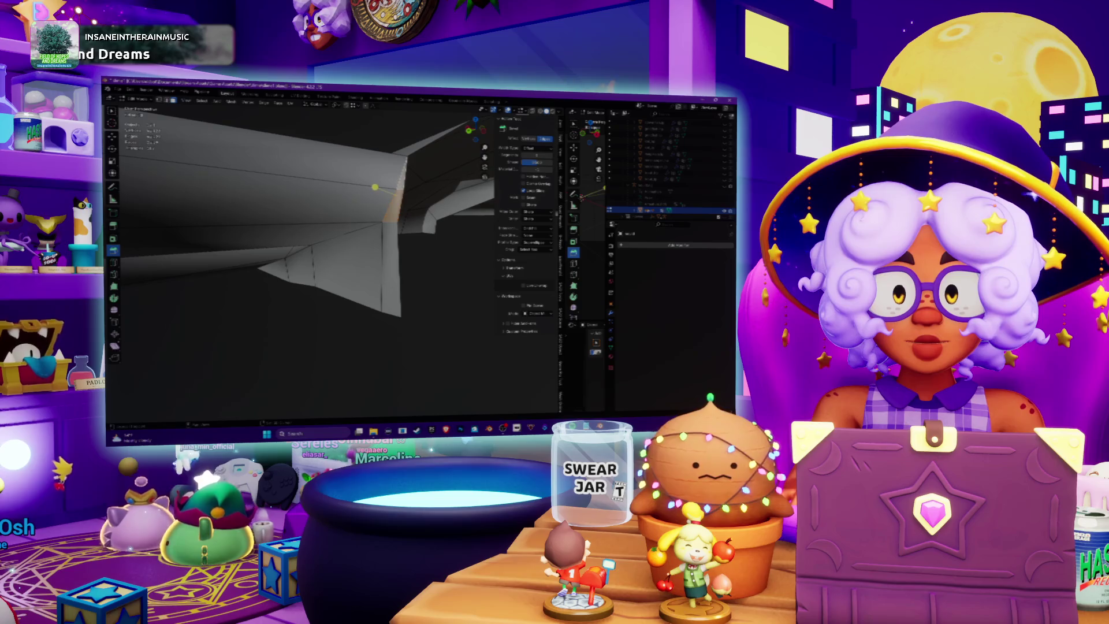
{"action": "mouse_move", "coordinate": [317, 276]}
{"action": "middle_mouse_down"}
{"action": "mouse_move", "coordinate": [352, 248]}
{"action": "mouse_move", "coordinate": [341, 243]}
{"action": "middle_mouse_up"}
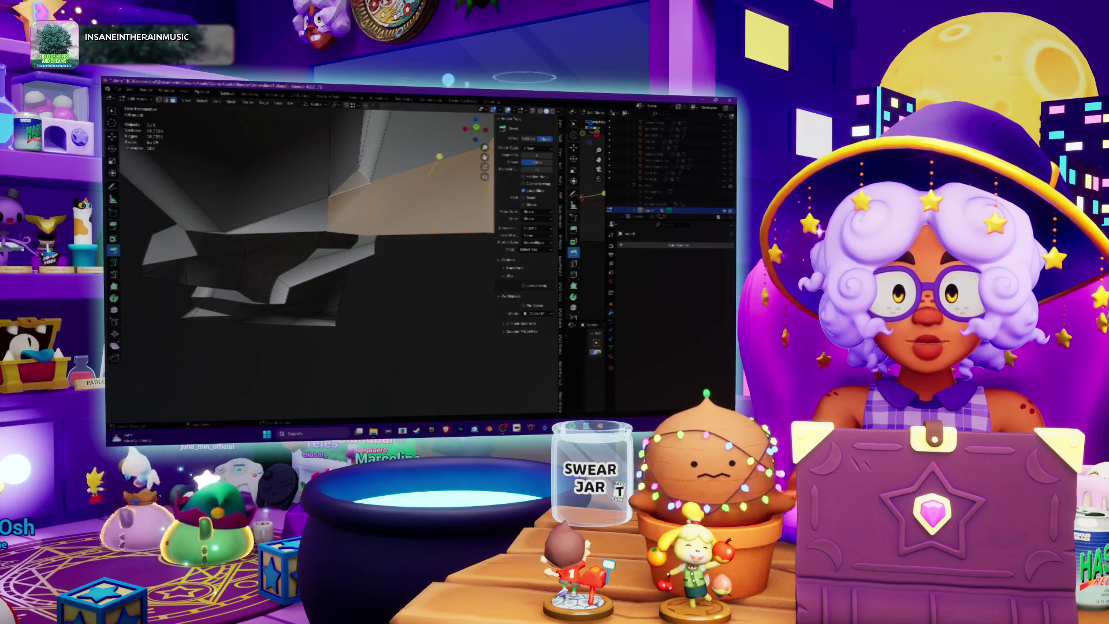
{"action": "middle_click_drag", "start_coordinate": [299, 224], "coordinate": [377, 235]}
{"action": "right_click", "coordinate": [335, 211]}
{"action": "scroll", "coordinate": [335, 231], "scroll_direction": "up", "scroll_amount": 5}
{"action": "scroll", "coordinate": [378, 277], "scroll_direction": "down", "scroll_amount": 3}
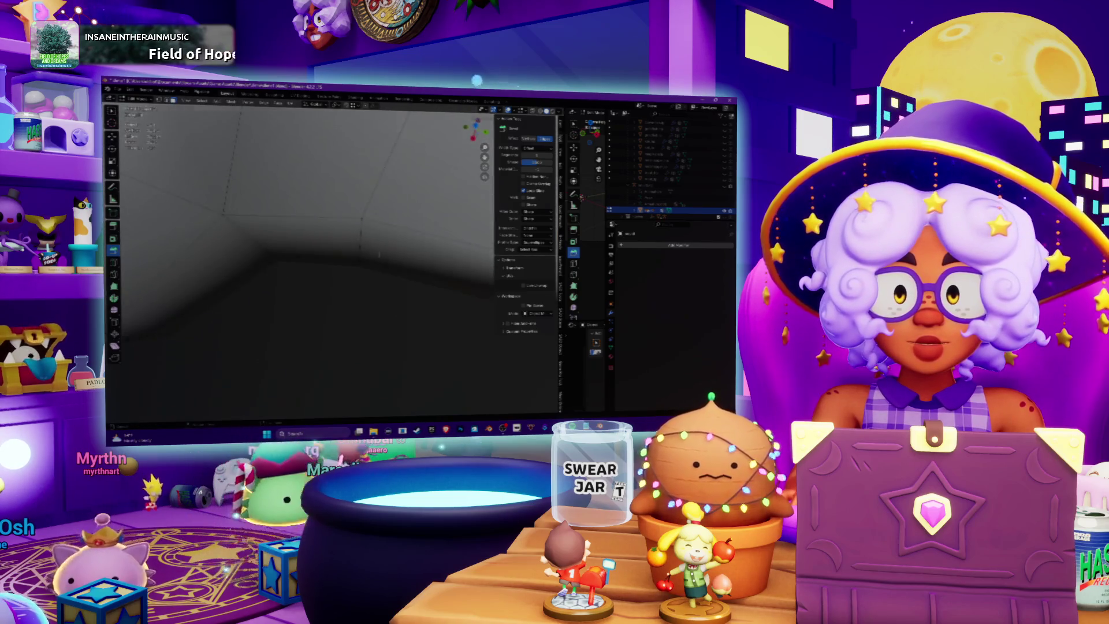
{"action": "scroll", "coordinate": [378, 277], "scroll_direction": "down", "scroll_amount": 5}
{"action": "mouse_move", "coordinate": [358, 266]}
{"action": "middle_mouse_down"}
{"action": "mouse_move", "coordinate": [378, 277]}
{"action": "mouse_move", "coordinate": [278, 190]}
{"action": "mouse_move", "coordinate": [318, 211]}
{"action": "middle_mouse_up"}
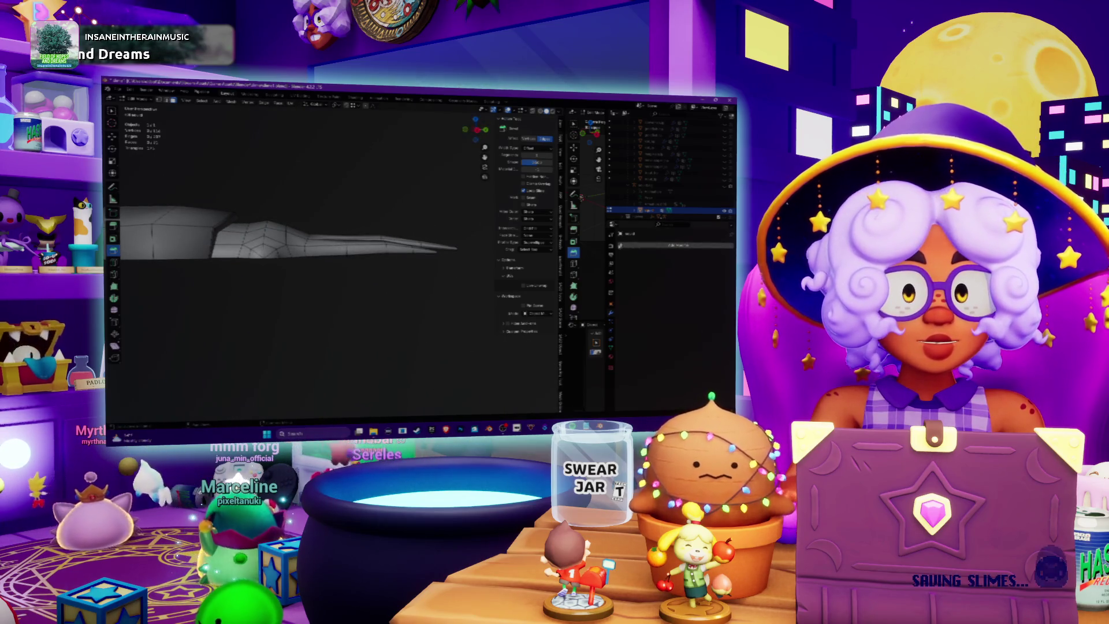
{"action": "mouse_move", "coordinate": [598, 247]}
{"action": "left_click", "coordinate": [658, 291]}
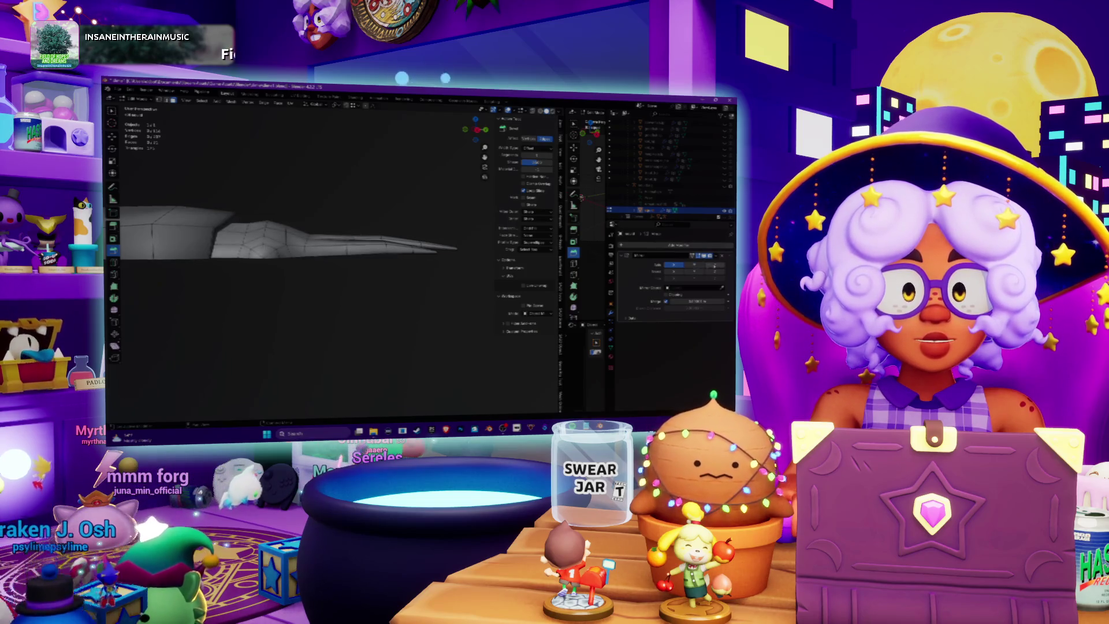
- Orbit around the hand mesh to inspect the newly added modifier
{"action": "mouse_move", "coordinate": [318, 260]}
{"action": "middle_mouse_down"}
{"action": "mouse_move", "coordinate": [346, 248]}
{"action": "mouse_move", "coordinate": [370, 197]}
{"action": "mouse_move", "coordinate": [347, 265]}
{"action": "mouse_move", "coordinate": [306, 196]}
{"action": "mouse_move", "coordinate": [249, 255]}
{"action": "mouse_move", "coordinate": [346, 269]}
{"action": "middle_mouse_up"}
{"action": "mouse_move", "coordinate": [306, 260]}
{"action": "middle_mouse_down"}
{"action": "mouse_move", "coordinate": [340, 237]}
{"action": "mouse_move", "coordinate": [353, 270]}
{"action": "mouse_move", "coordinate": [381, 259]}
{"action": "mouse_move", "coordinate": [365, 282]}
{"action": "mouse_move", "coordinate": [351, 281]}
{"action": "mouse_move", "coordinate": [376, 287]}
{"action": "mouse_move", "coordinate": [341, 271]}
{"action": "middle_mouse_up"}
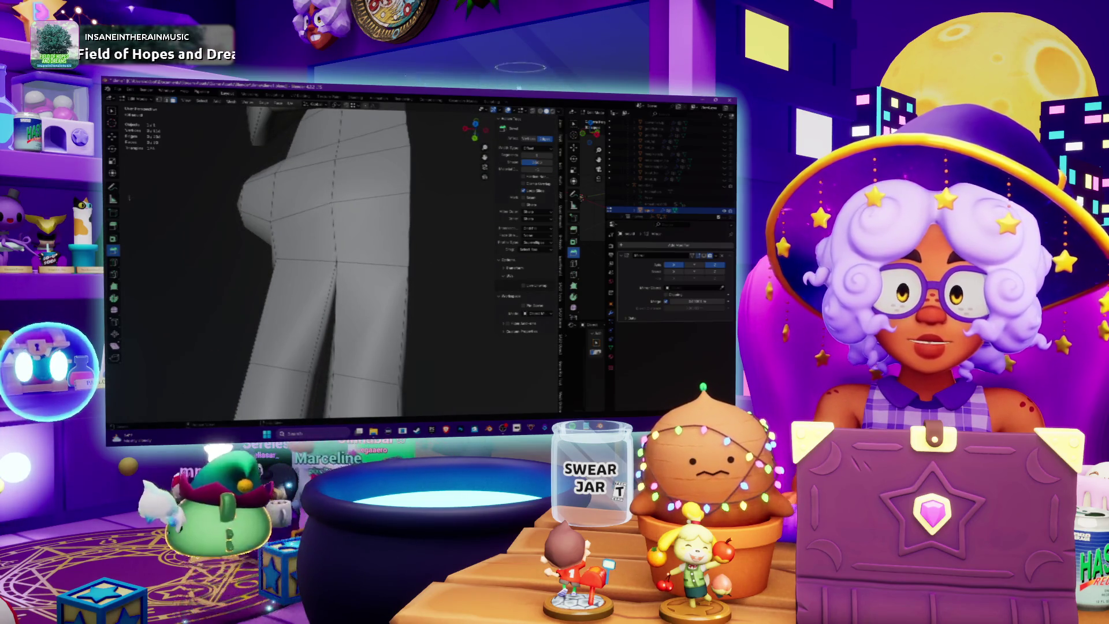
{"action": "left_click", "coordinate": [114, 262]}
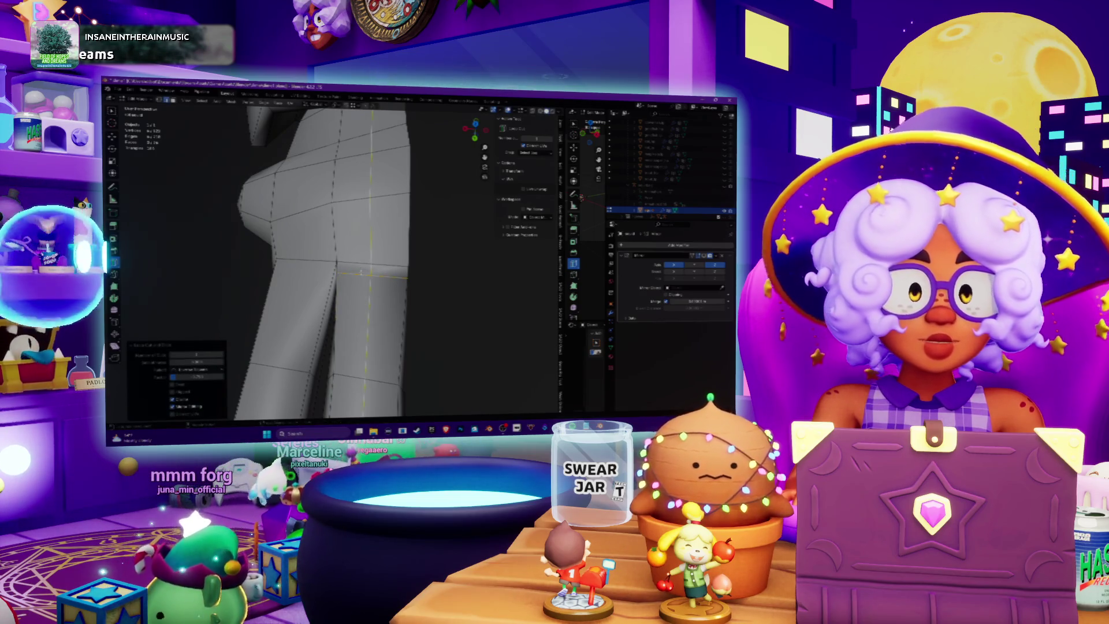
- Cut one new edge loop around the finger and orbit to check it
{"action": "mouse_move", "coordinate": [360, 271]}
{"action": "middle_mouse_down"}
{"action": "mouse_move", "coordinate": [381, 270]}
{"action": "mouse_move", "coordinate": [358, 248]}
{"action": "middle_mouse_up"}
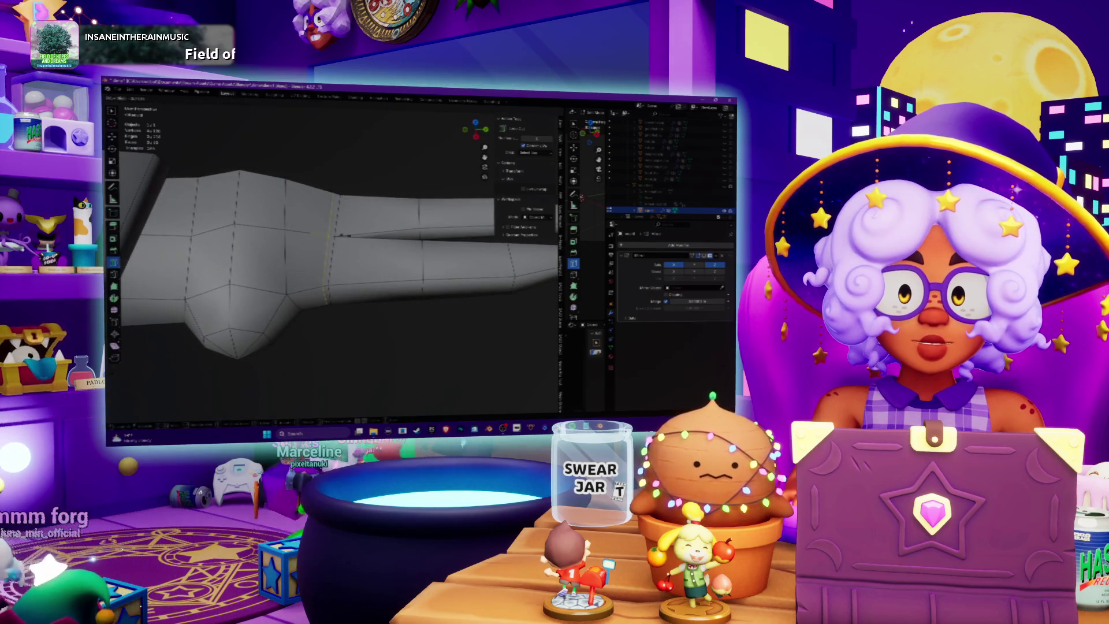
{"action": "left_click", "coordinate": [341, 234]}
{"action": "mouse_move", "coordinate": [342, 234]}
{"action": "middle_mouse_down"}
{"action": "mouse_move", "coordinate": [369, 248]}
{"action": "mouse_move", "coordinate": [304, 194]}
{"action": "mouse_move", "coordinate": [370, 254]}
{"action": "mouse_move", "coordinate": [346, 254]}
{"action": "middle_mouse_up"}
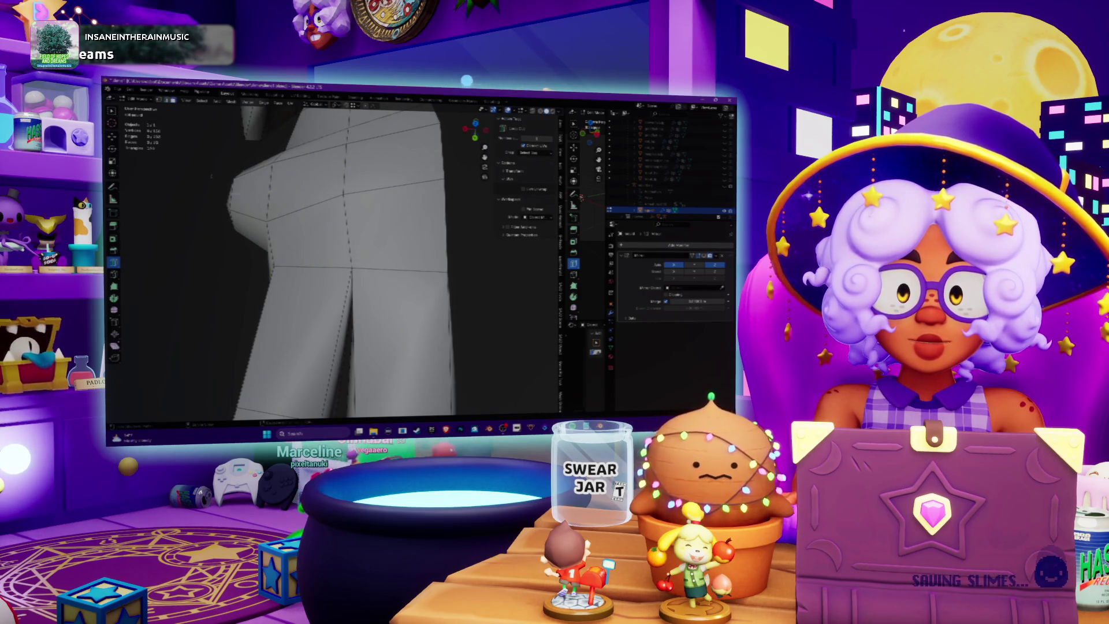
{"action": "mouse_move", "coordinate": [346, 254]}
{"action": "middle_mouse_down"}
{"action": "mouse_move", "coordinate": [335, 248]}
{"action": "mouse_move", "coordinate": [381, 248]}
{"action": "middle_mouse_up"}
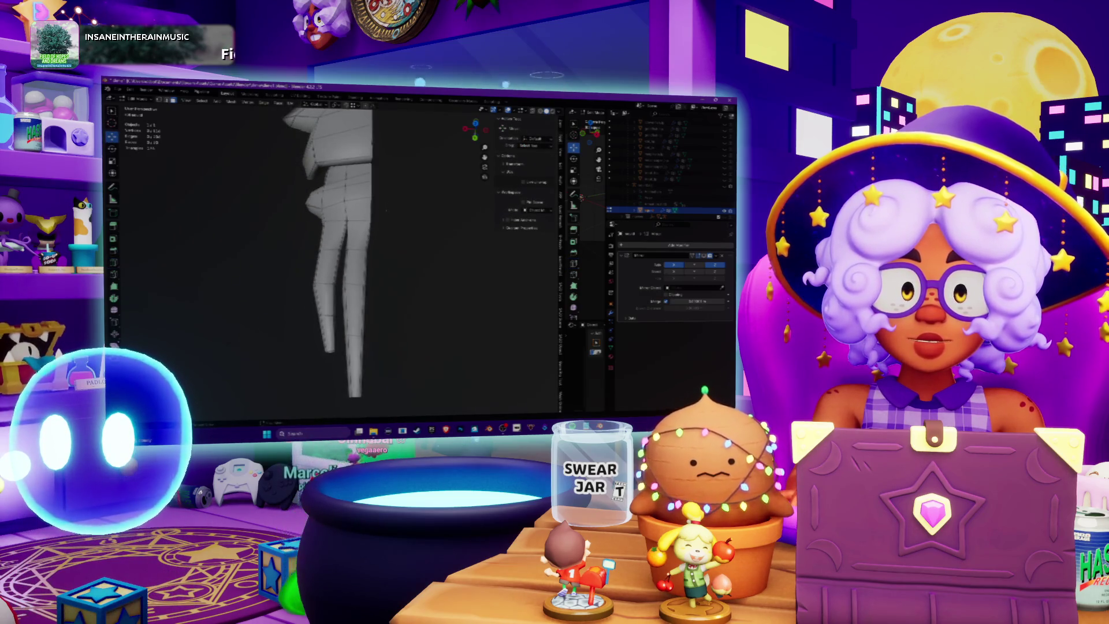
- Select a finger face, grow the selection down the finger, and orbit to its end
{"action": "left_click", "coordinate": [355, 238]}
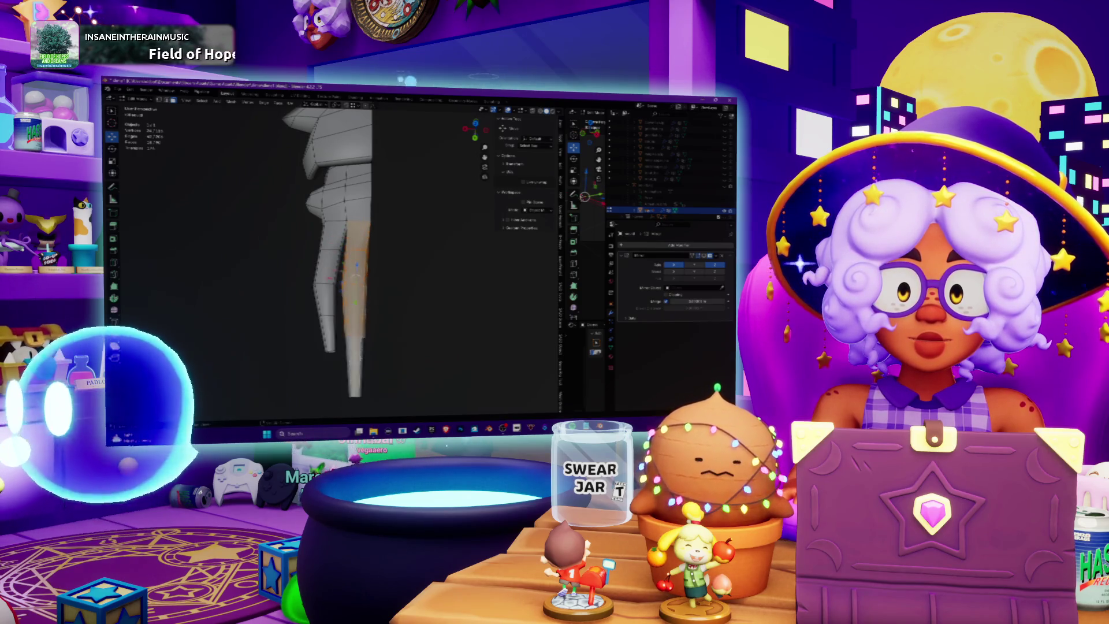
{"action": "key", "text": "ctrl+KP_Add"}
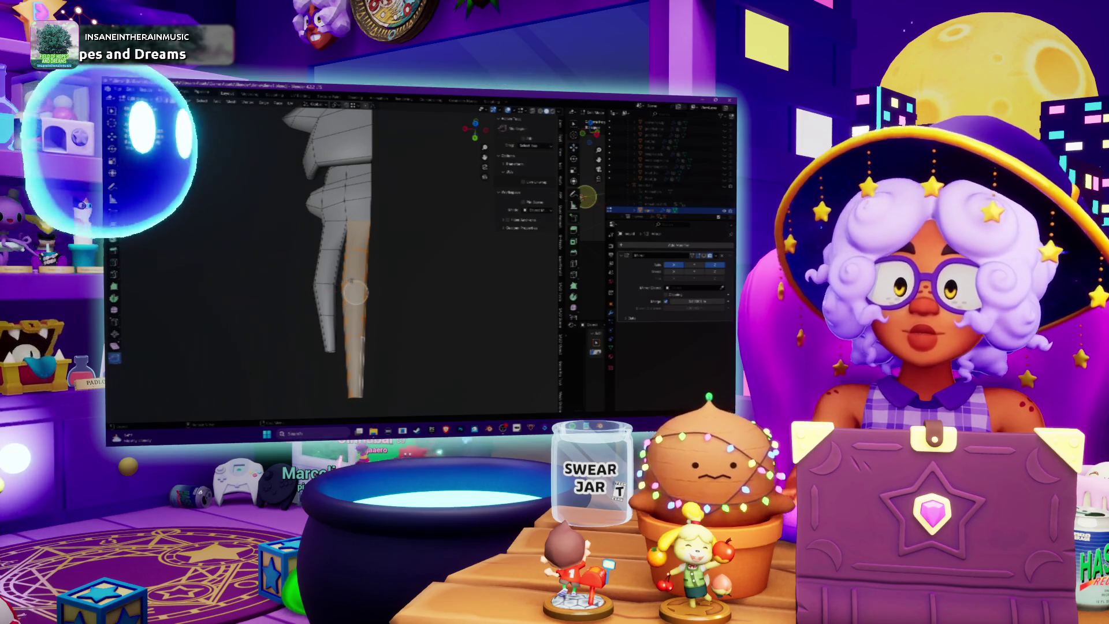
{"action": "key", "text": "F2"}
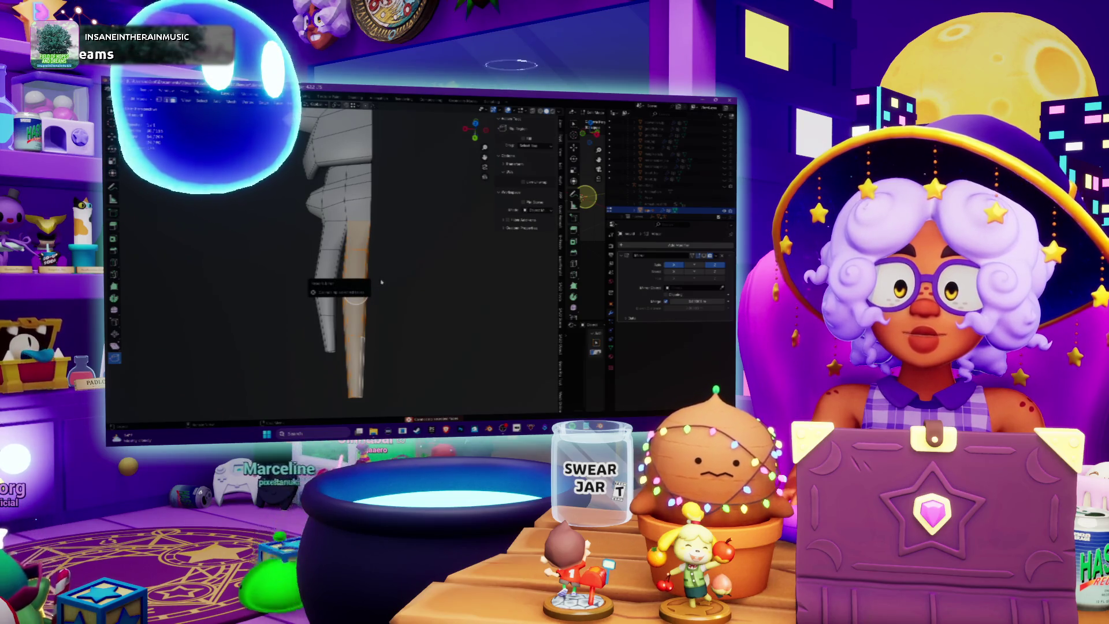
{"action": "left_click", "coordinate": [356, 292]}
{"action": "scroll", "coordinate": [358, 289], "scroll_direction": "up", "scroll_amount": 5}
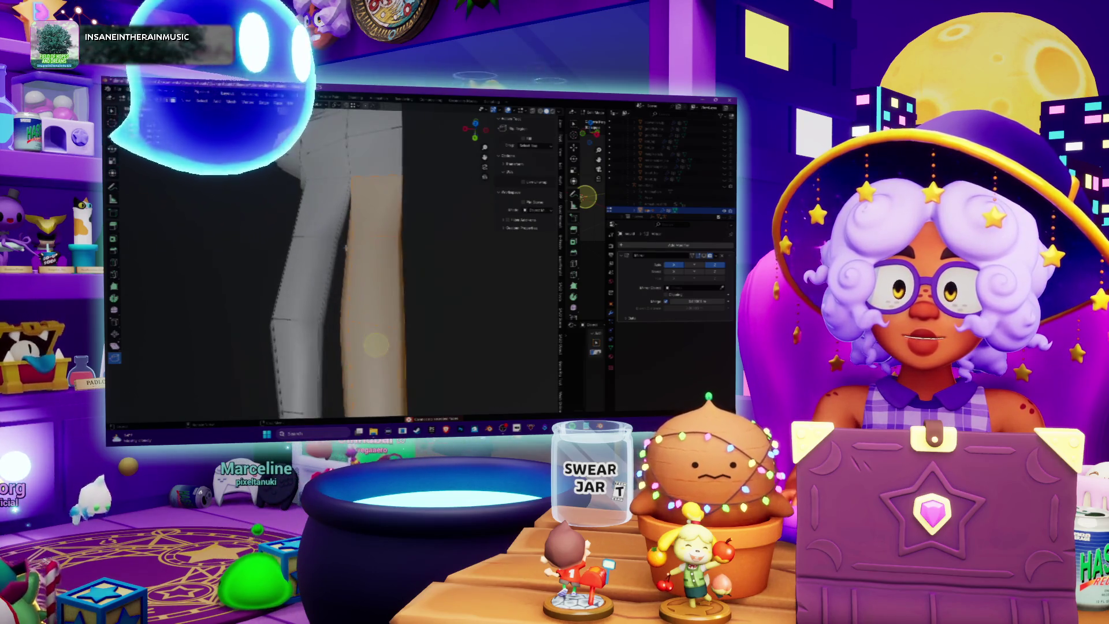
{"action": "middle_click_drag", "start_coordinate": [374, 232], "coordinate": [295, 158]}
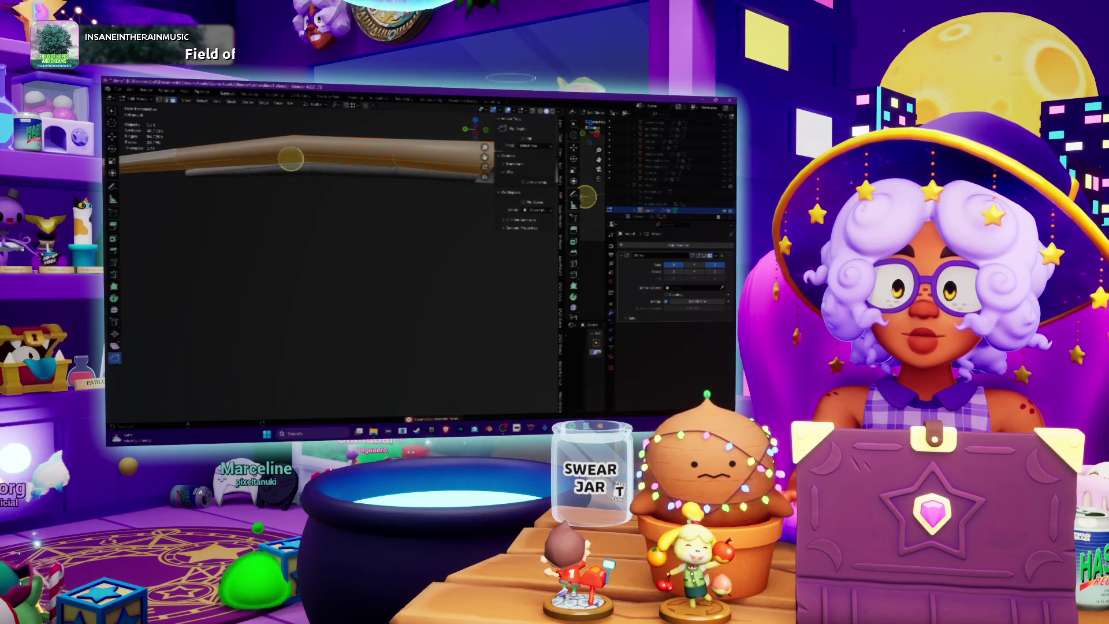
{"action": "mouse_move", "coordinate": [290, 158]}
{"action": "middle_mouse_down"}
{"action": "mouse_move", "coordinate": [238, 224]}
{"action": "mouse_move", "coordinate": [232, 256]}
{"action": "middle_mouse_up"}
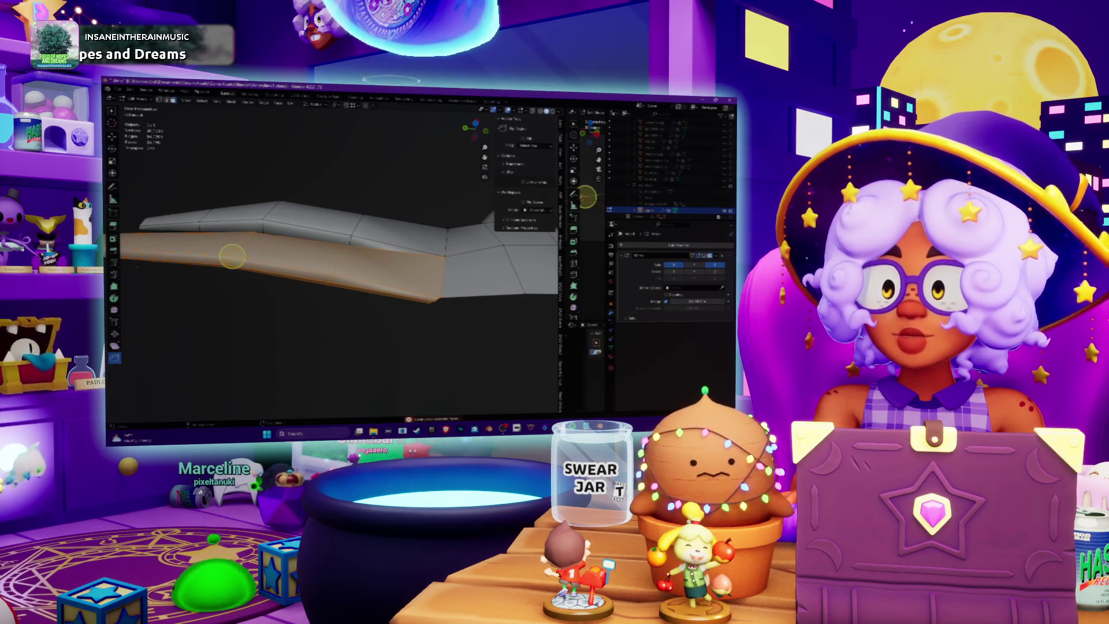
{"action": "middle_click_drag", "start_coordinate": [232, 256], "coordinate": [285, 276]}
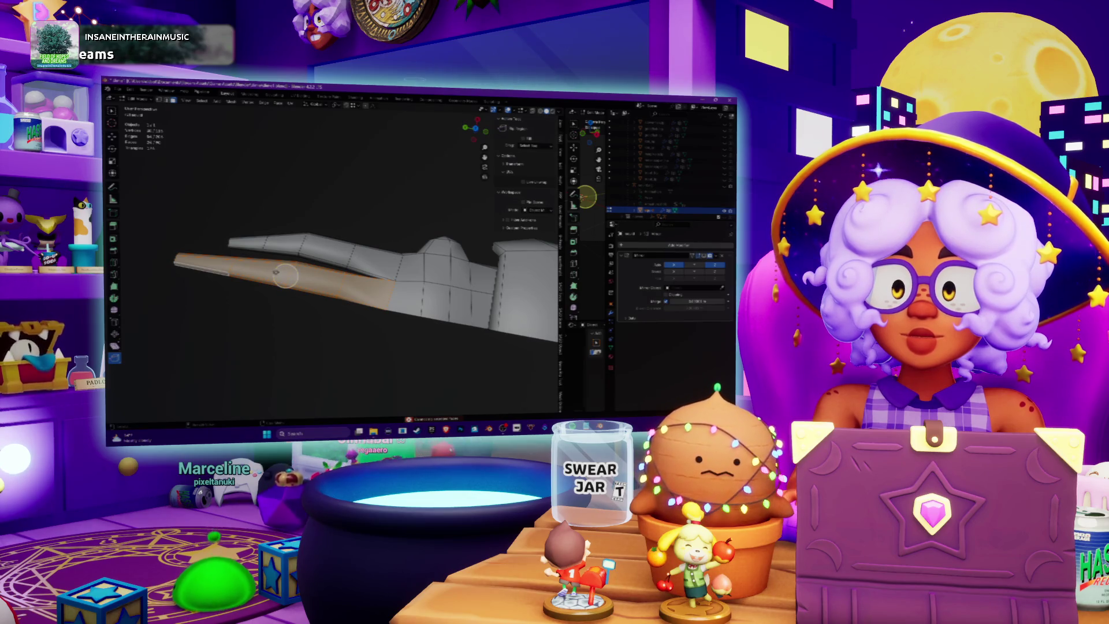
{"action": "middle_click_drag", "start_coordinate": [285, 276], "coordinate": [301, 271]}
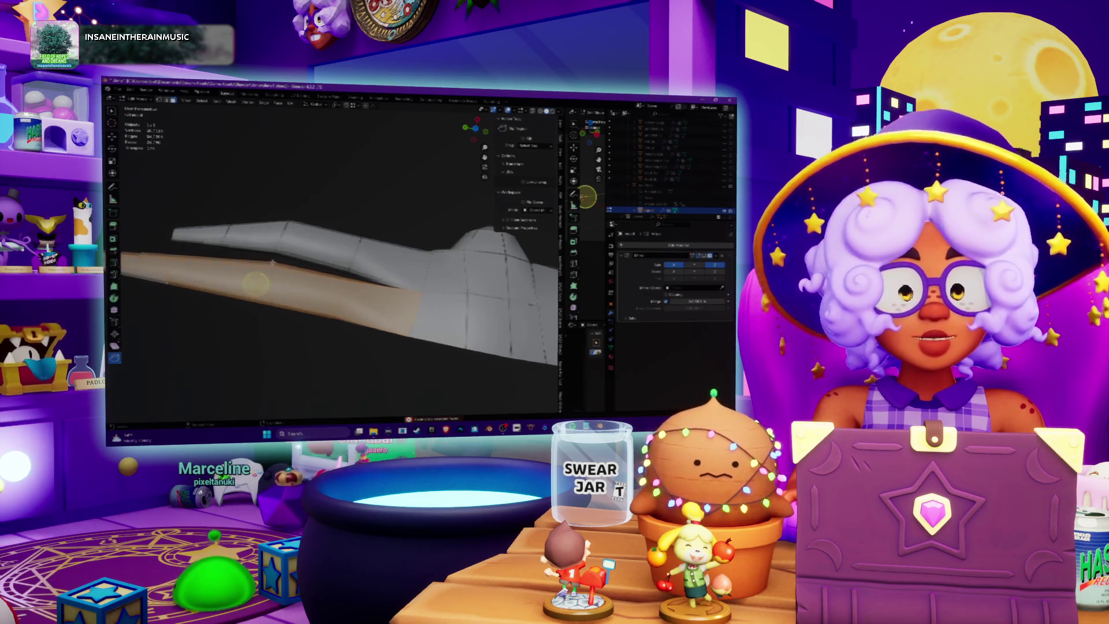
- Reselect and move the lower spike, then pick the single face at its base
{"action": "key", "text": "alt+a"}
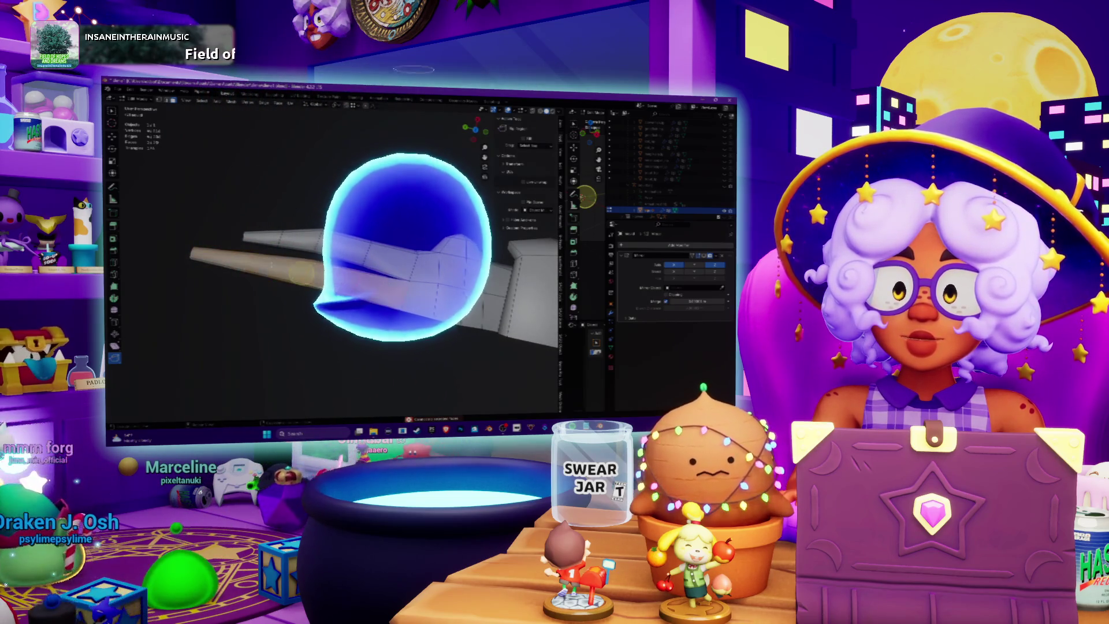
{"action": "left_click", "coordinate": [301, 273]}
{"action": "key", "text": "shift+space"}
{"action": "key", "text": "g"}
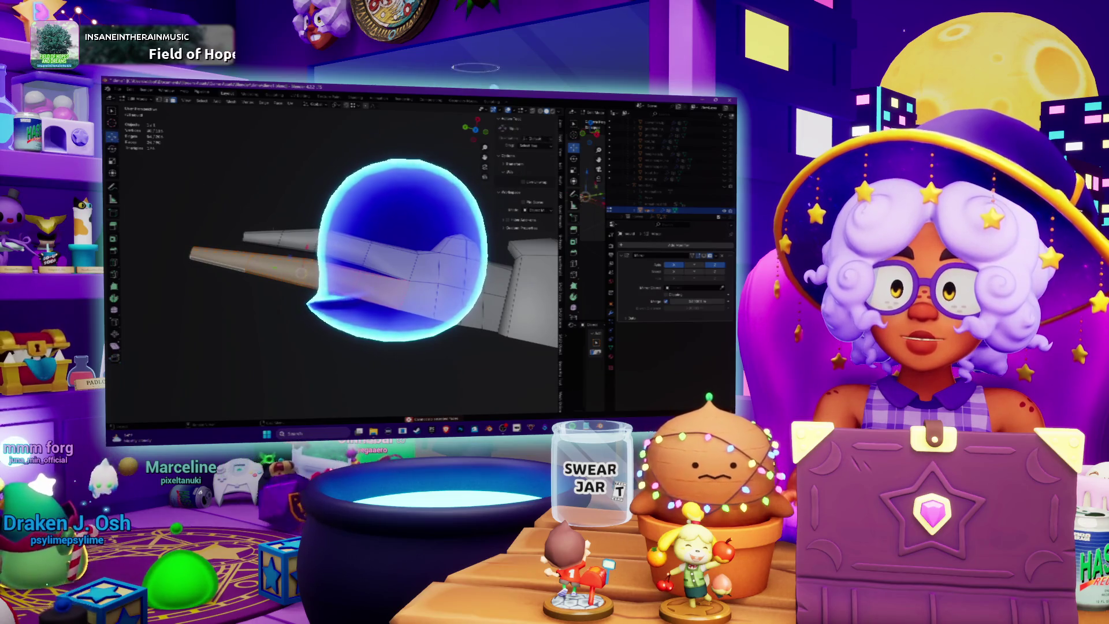
{"action": "scroll", "coordinate": [298, 272], "scroll_direction": "up", "scroll_amount": 5}
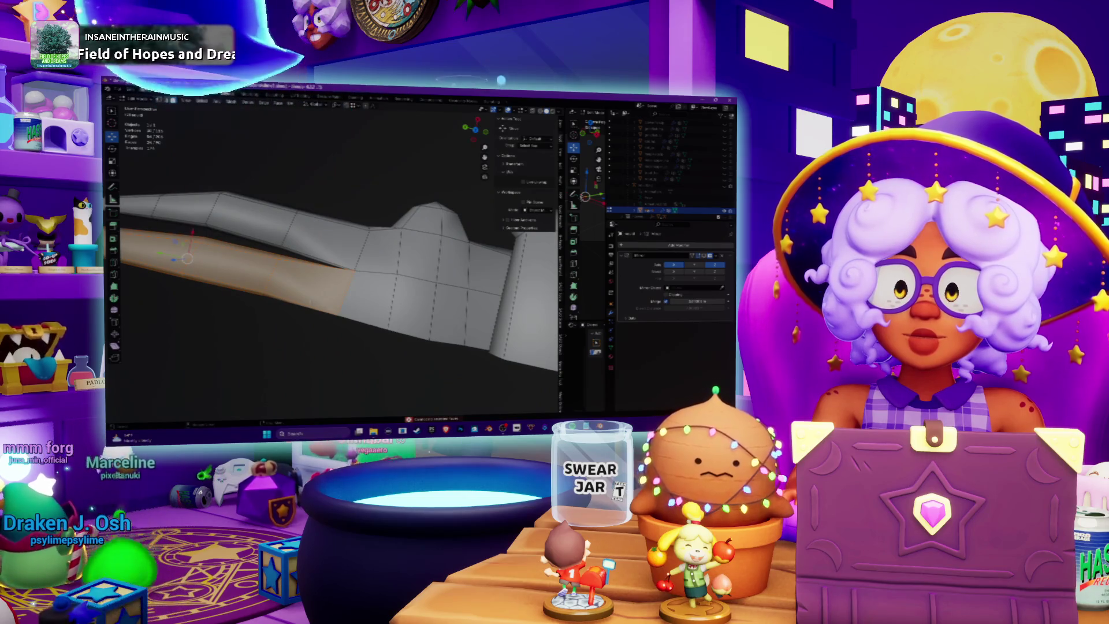
{"action": "left_click", "coordinate": [308, 283]}
{"action": "middle_click_drag", "start_coordinate": [307, 283], "coordinate": [311, 254]}
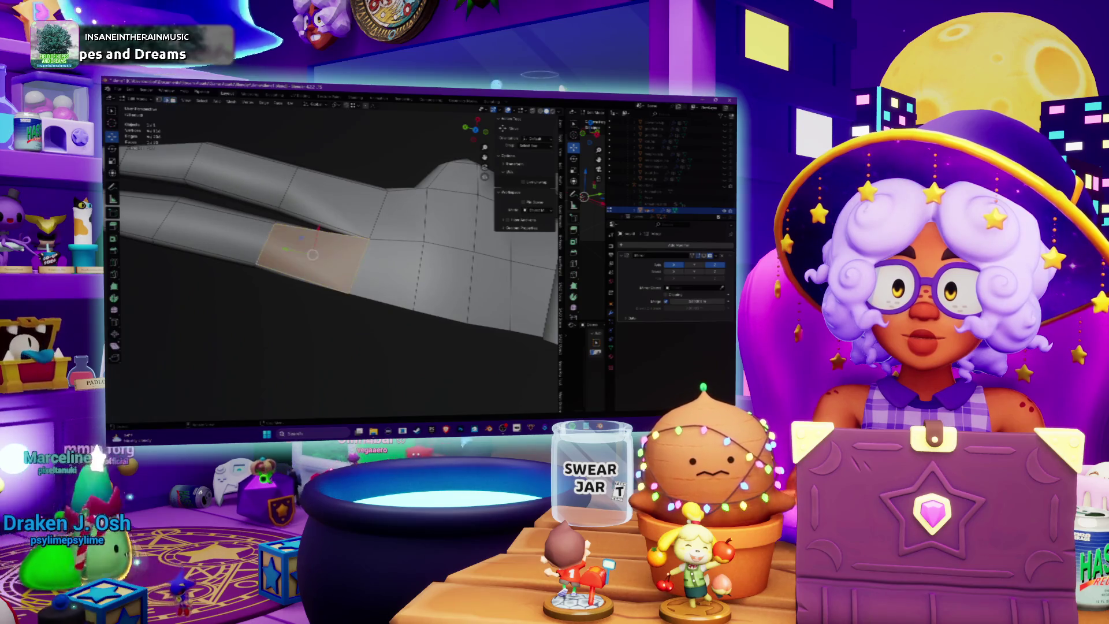
{"action": "right_click", "coordinate": [359, 265], "text": "shift"}
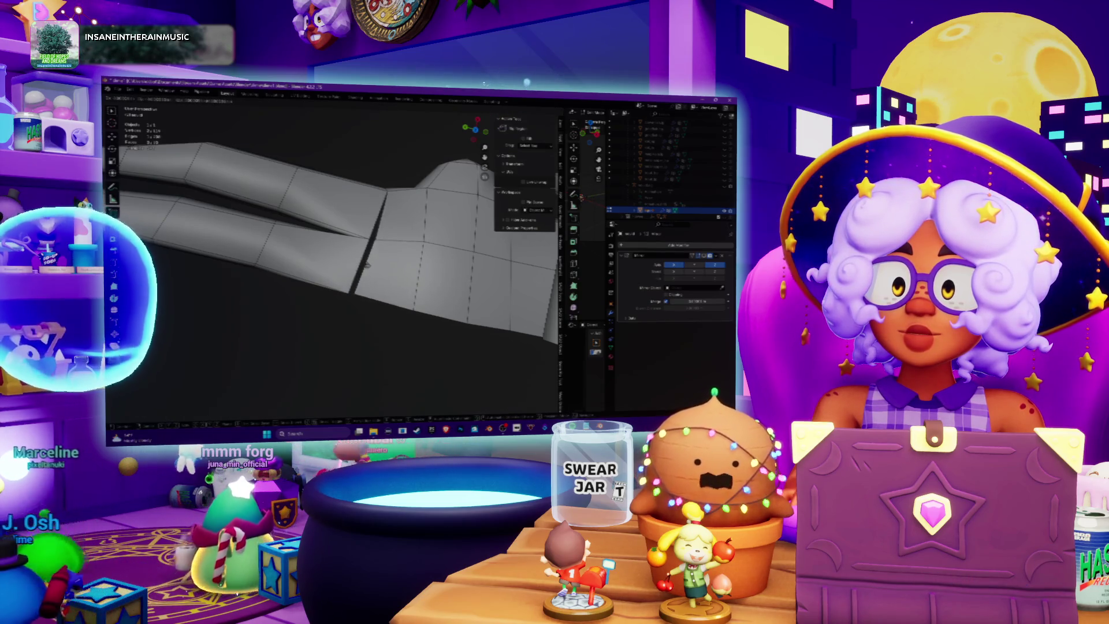
- Confirm the move and knife-cut across the finger-palm seam
{"action": "left_click", "coordinate": [327, 309]}
{"action": "mouse_move", "coordinate": [327, 309]}
{"action": "middle_mouse_down"}
{"action": "mouse_move", "coordinate": [346, 314]}
{"action": "mouse_move", "coordinate": [334, 203]}
{"action": "mouse_move", "coordinate": [369, 190]}
{"action": "mouse_move", "coordinate": [311, 217]}
{"action": "mouse_move", "coordinate": [285, 198]}
{"action": "mouse_move", "coordinate": [345, 277]}
{"action": "middle_mouse_up"}
{"action": "key", "text": "k"}
{"action": "key", "text": "Return"}
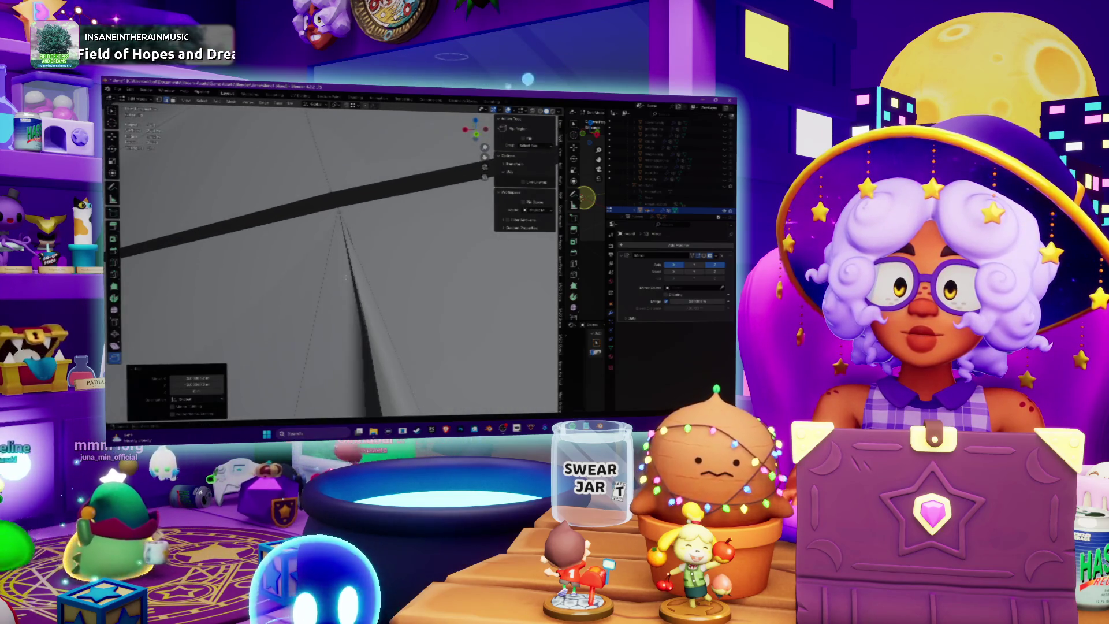
- Slide the finger corner vertex onto the palm edge and bring up merge options
{"action": "left_click", "coordinate": [352, 268]}
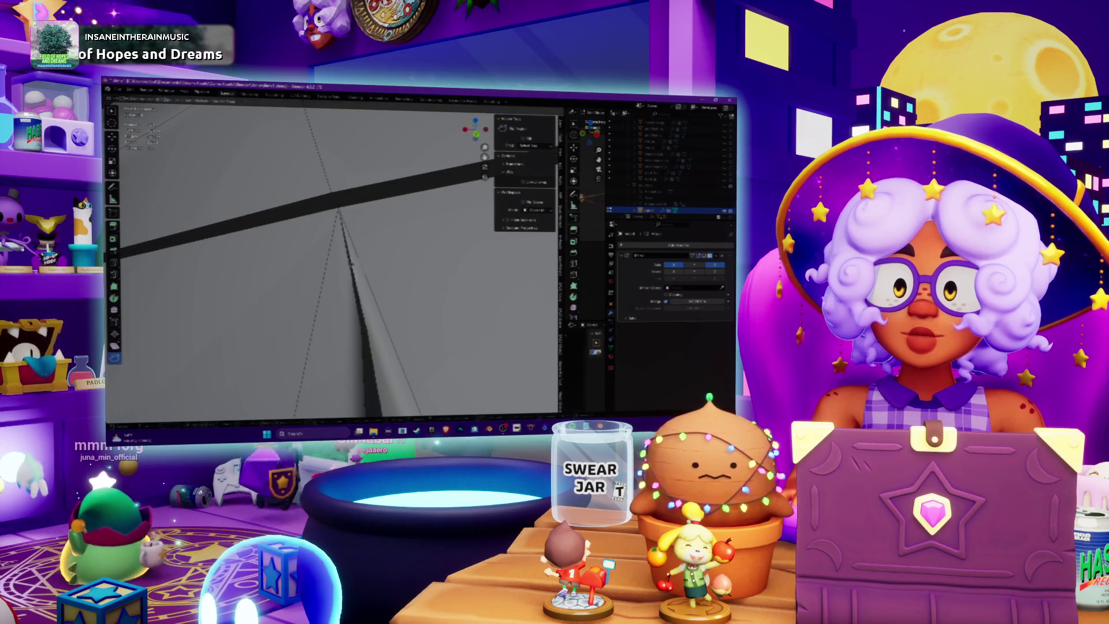
{"action": "left_click", "coordinate": [355, 271]}
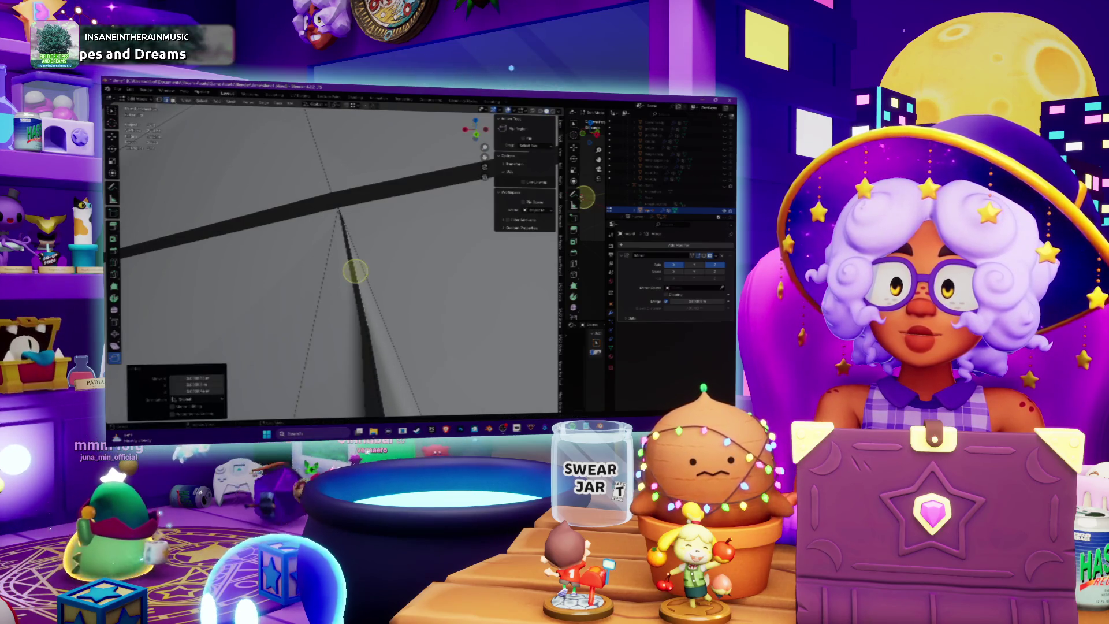
{"action": "left_click", "coordinate": [355, 272]}
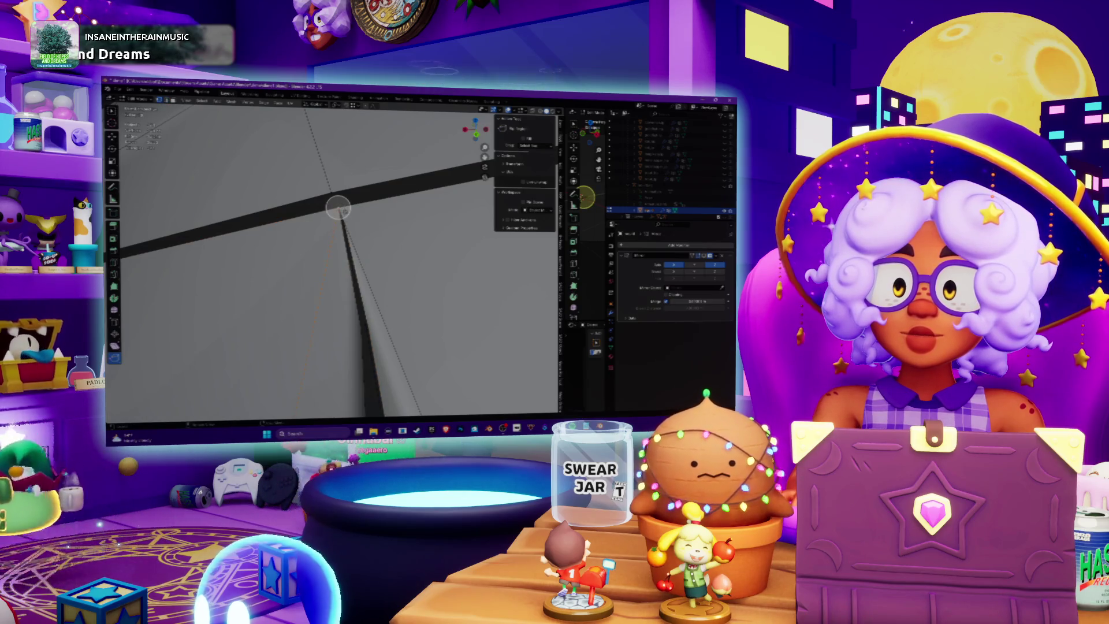
{"action": "mouse_move", "coordinate": [338, 208]}
{"action": "left_mouse_down"}
{"action": "mouse_move", "coordinate": [322, 215]}
{"action": "mouse_move", "coordinate": [353, 218]}
{"action": "left_mouse_up"}
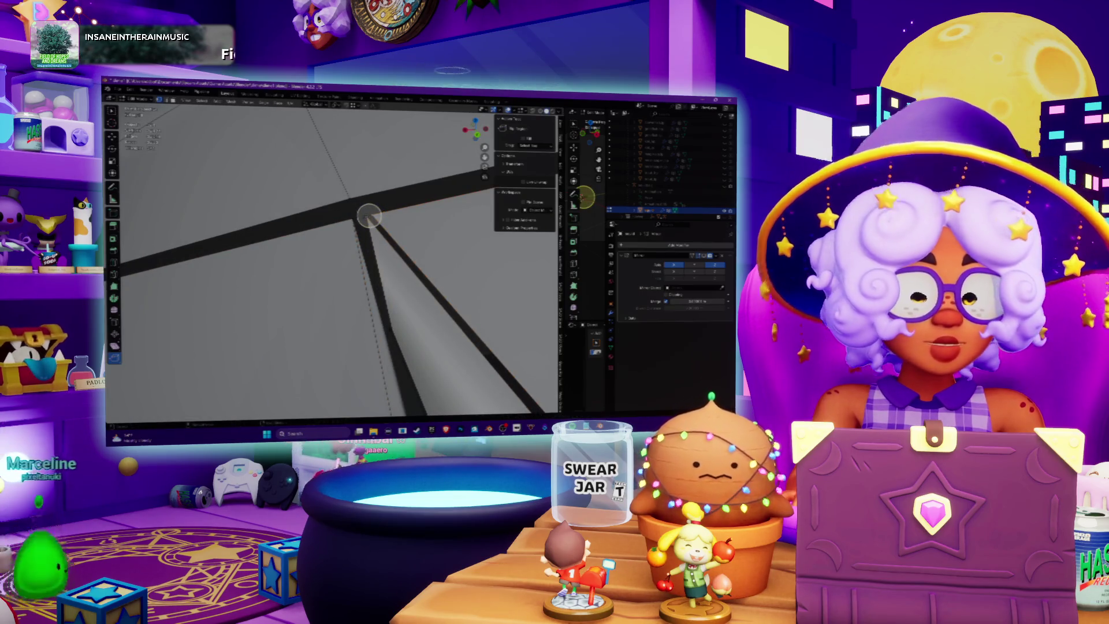
{"action": "key", "text": "z"}
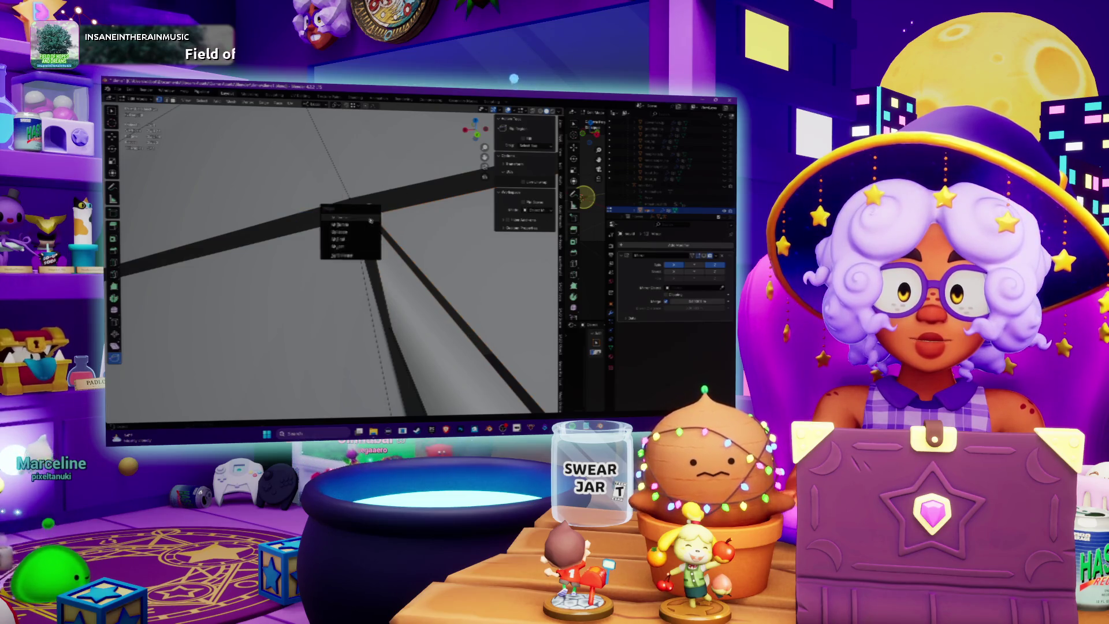
- Merge the seam vertex into the palm at the last selected vertex, then inspect the joint
{"action": "left_click", "coordinate": [359, 247]}
{"action": "mouse_move", "coordinate": [364, 216]}
{"action": "middle_mouse_down"}
{"action": "mouse_move", "coordinate": [346, 271]}
{"action": "mouse_move", "coordinate": [411, 258]}
{"action": "middle_mouse_up"}
{"action": "scroll", "coordinate": [346, 271], "scroll_direction": "up", "scroll_amount": 5}
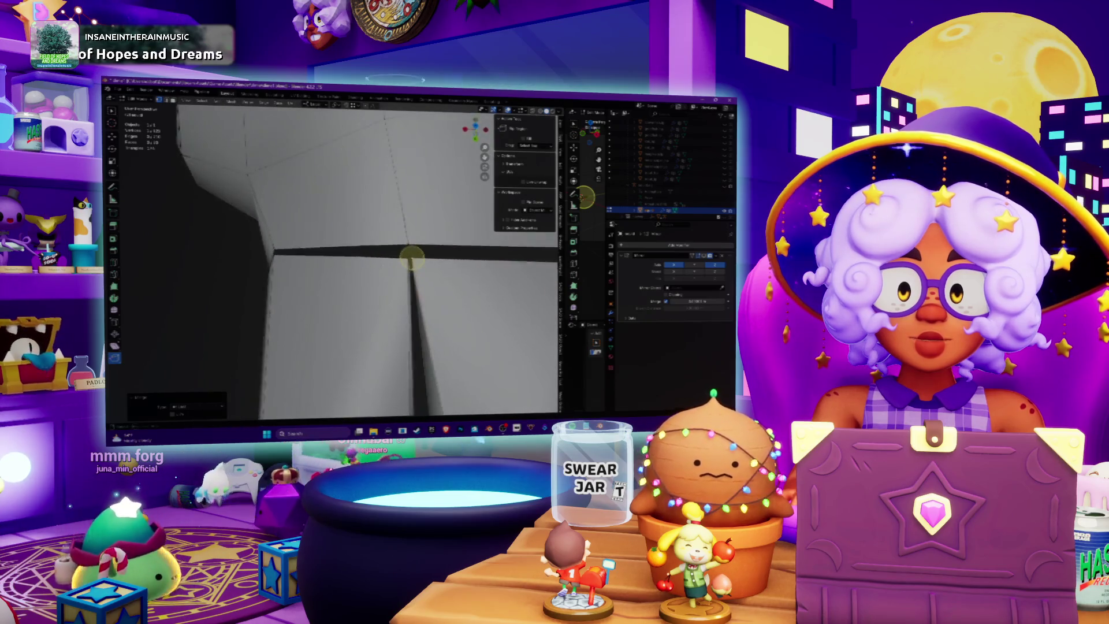
{"action": "scroll", "coordinate": [412, 258], "scroll_direction": "down", "scroll_amount": 4}
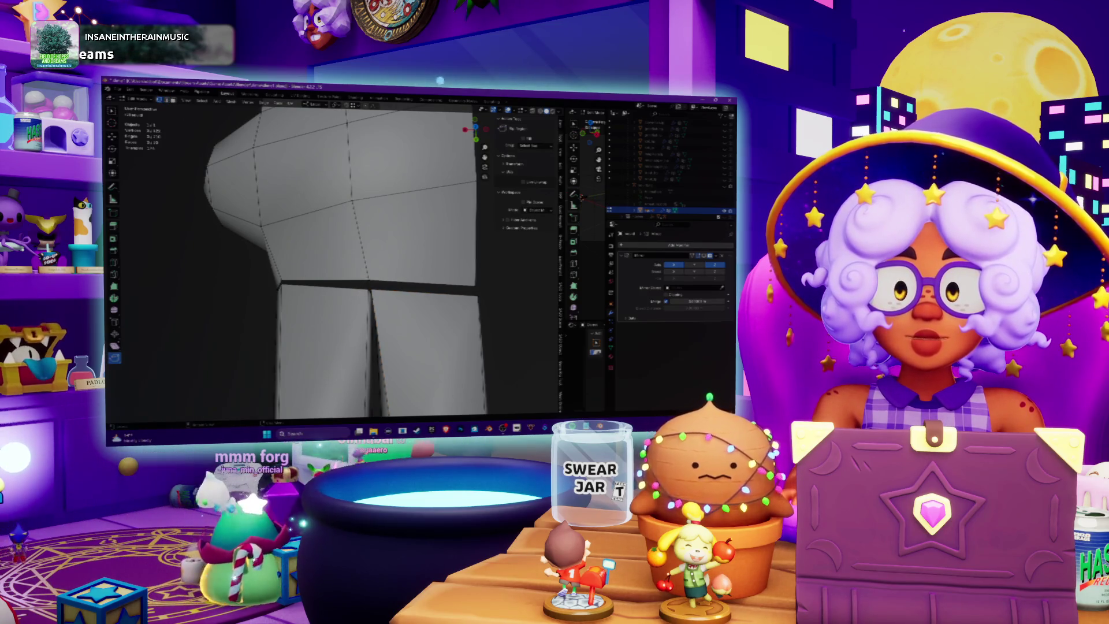
{"action": "scroll", "coordinate": [386, 268], "scroll_direction": "up", "scroll_amount": 3}
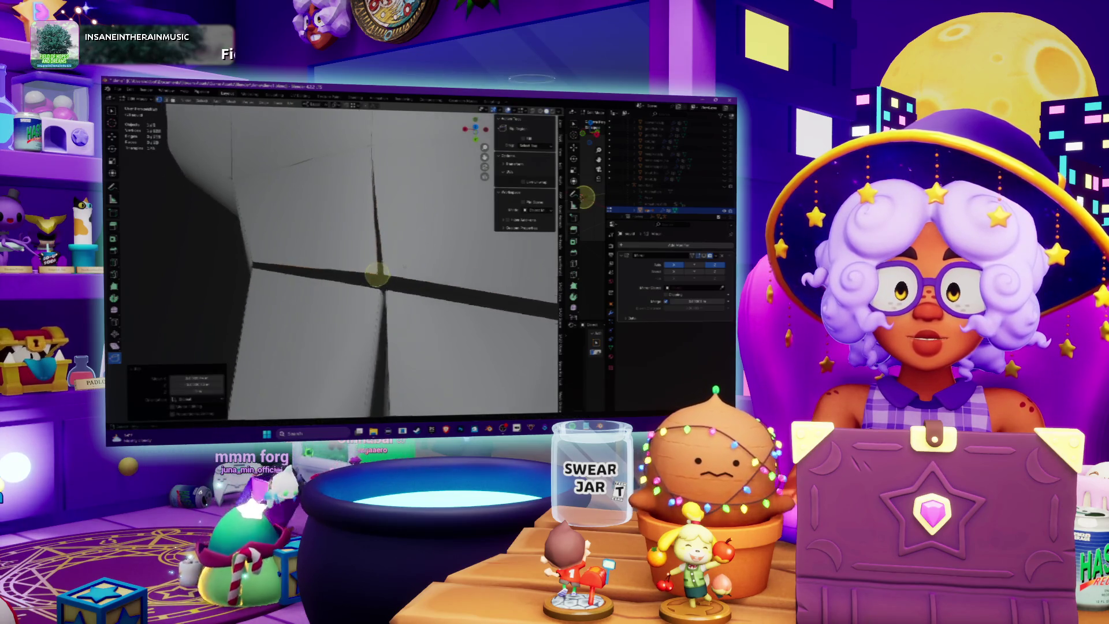
{"action": "middle_click_drag", "start_coordinate": [380, 269], "coordinate": [347, 281]}
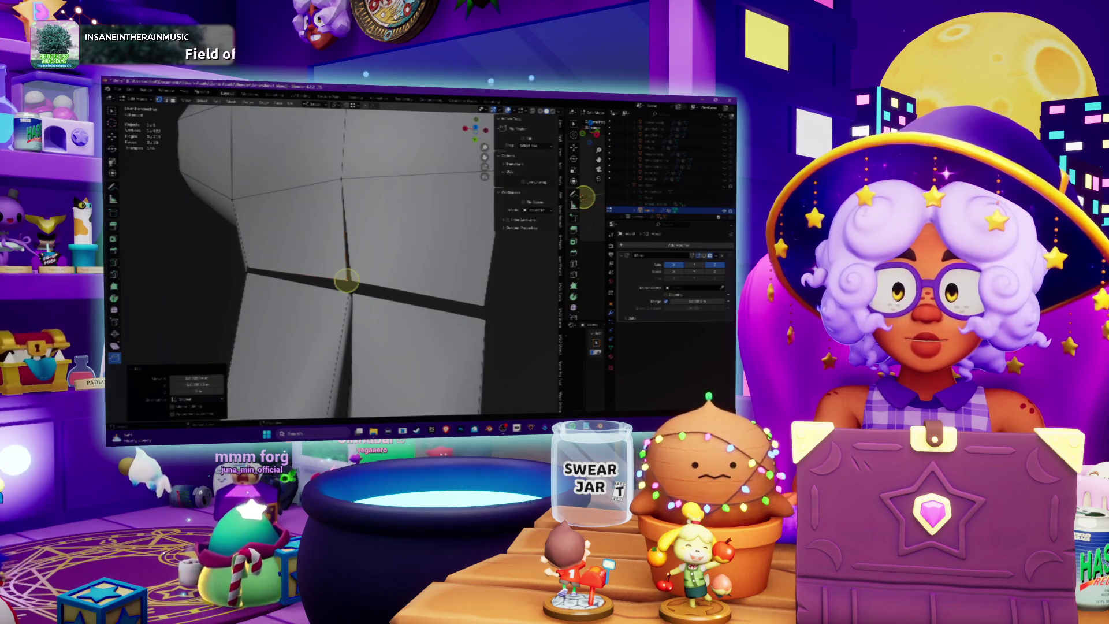
{"action": "middle_click_drag", "start_coordinate": [347, 281], "coordinate": [358, 267]}
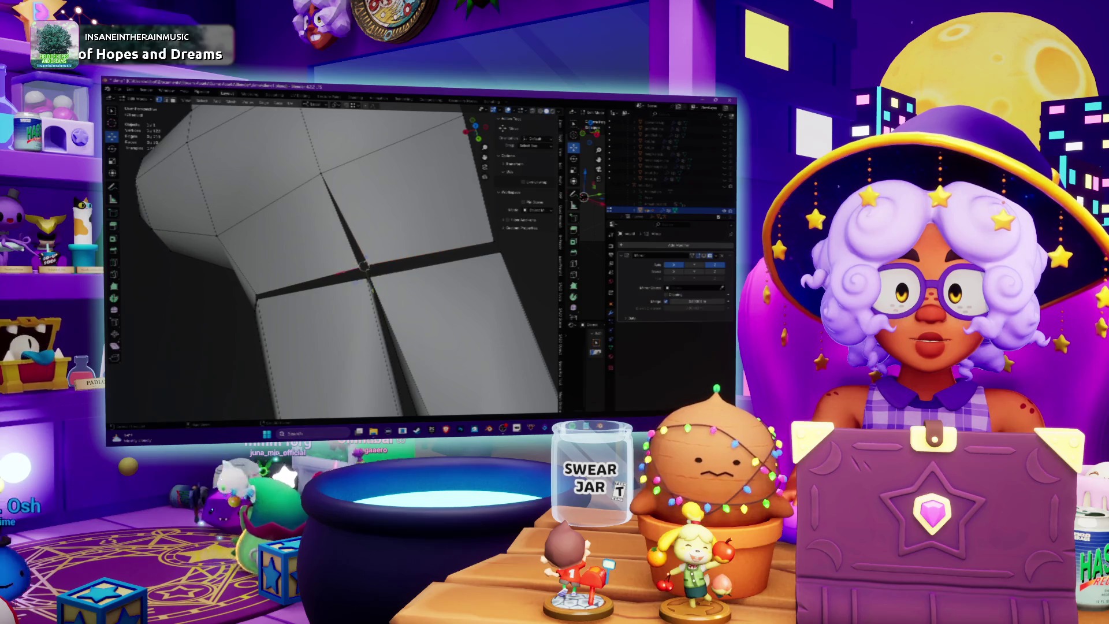
{"action": "middle_click_drag", "start_coordinate": [358, 263], "coordinate": [398, 271]}
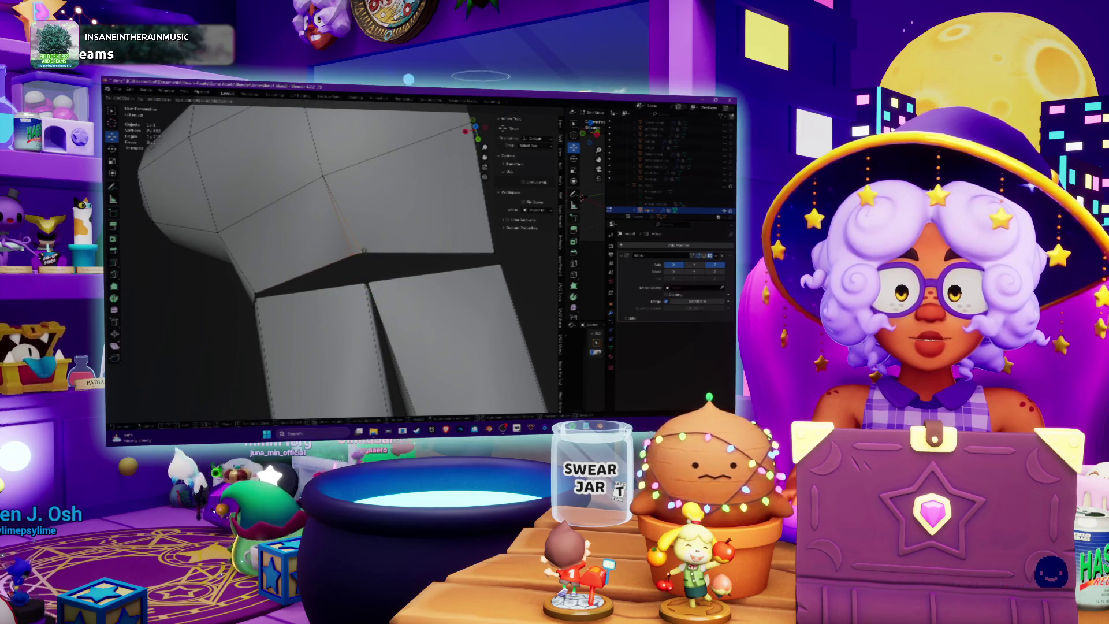
{"action": "middle_click_drag", "start_coordinate": [362, 259], "coordinate": [364, 252]}
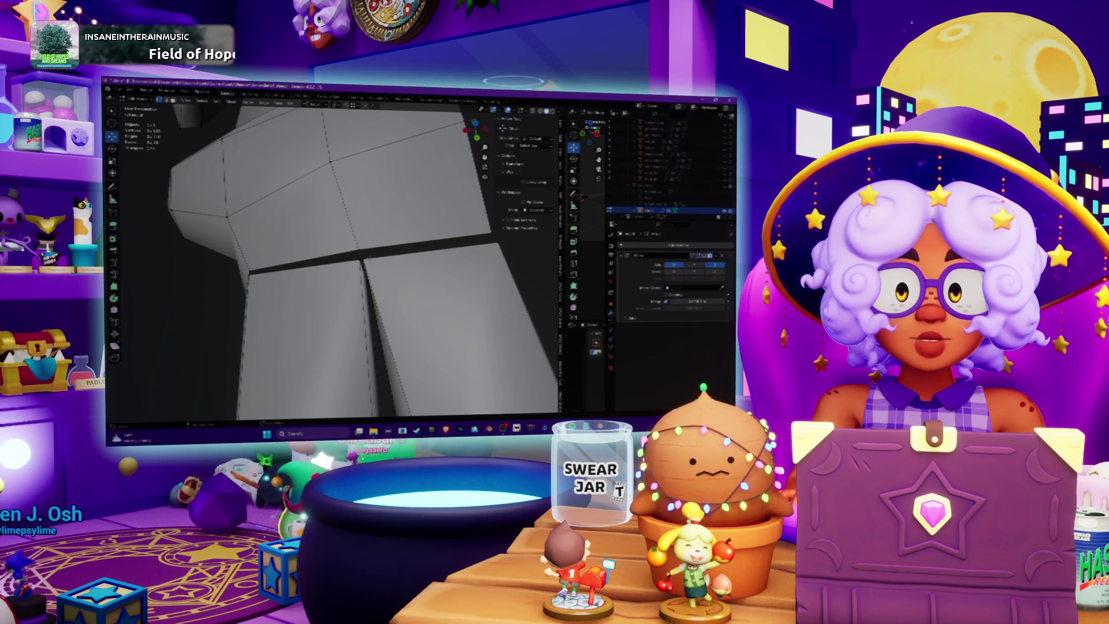
{"action": "scroll", "coordinate": [361, 259], "scroll_direction": "down", "scroll_amount": 4}
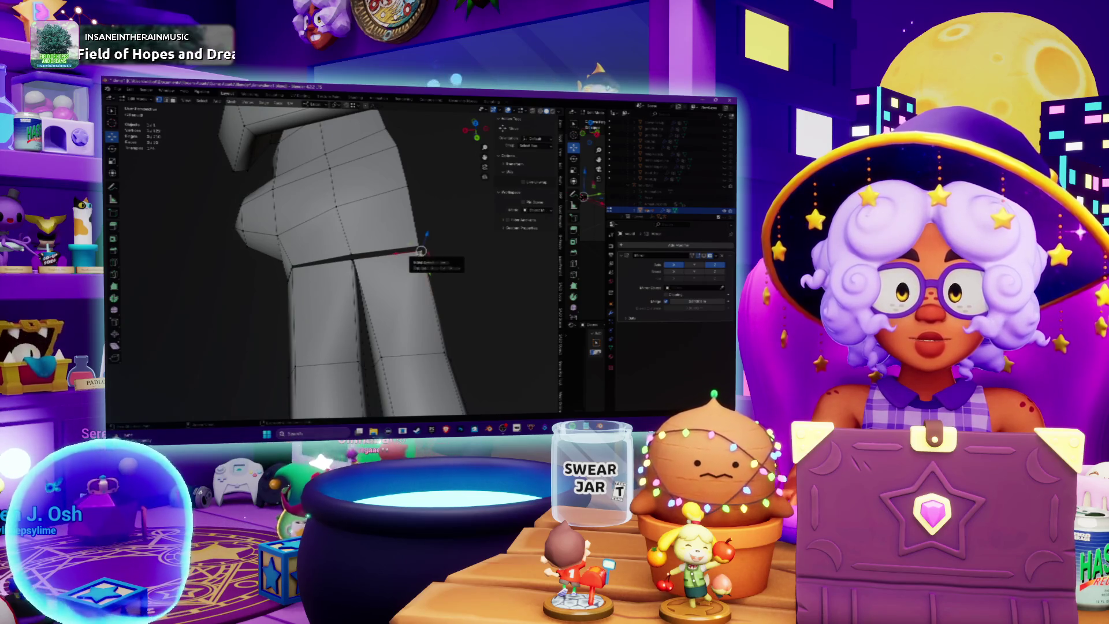
- Select the strip of faces along the right finger and move it to a new position
{"action": "left_click", "coordinate": [421, 250], "text": "ctrl"}
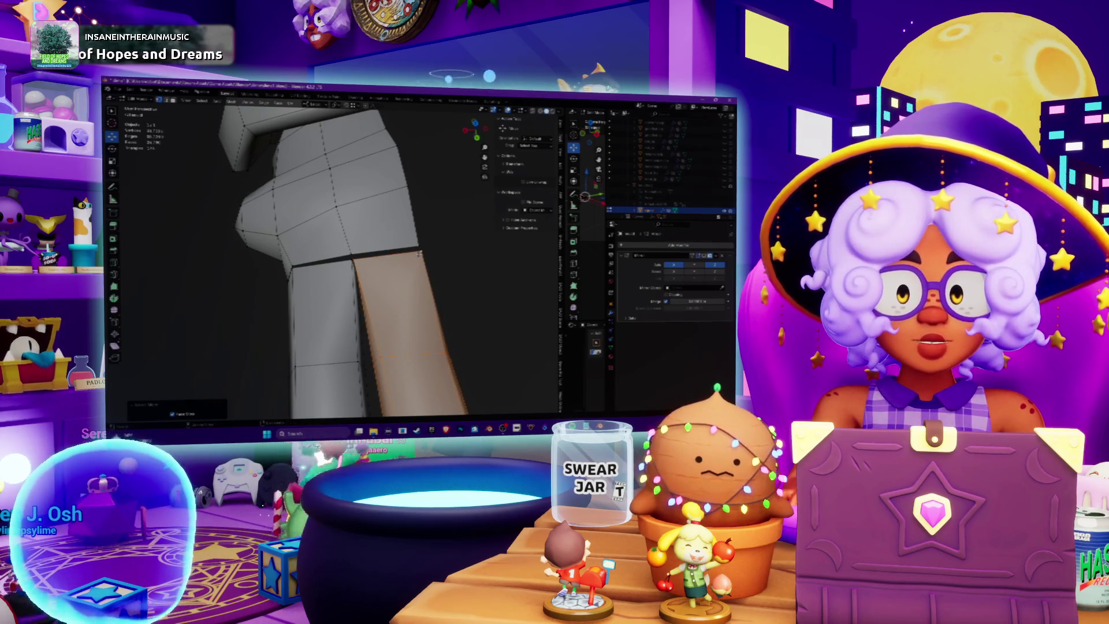
{"action": "scroll", "coordinate": [420, 252], "scroll_direction": "down", "scroll_amount": 3}
{"action": "scroll", "coordinate": [398, 283], "scroll_direction": "down", "scroll_amount": 2}
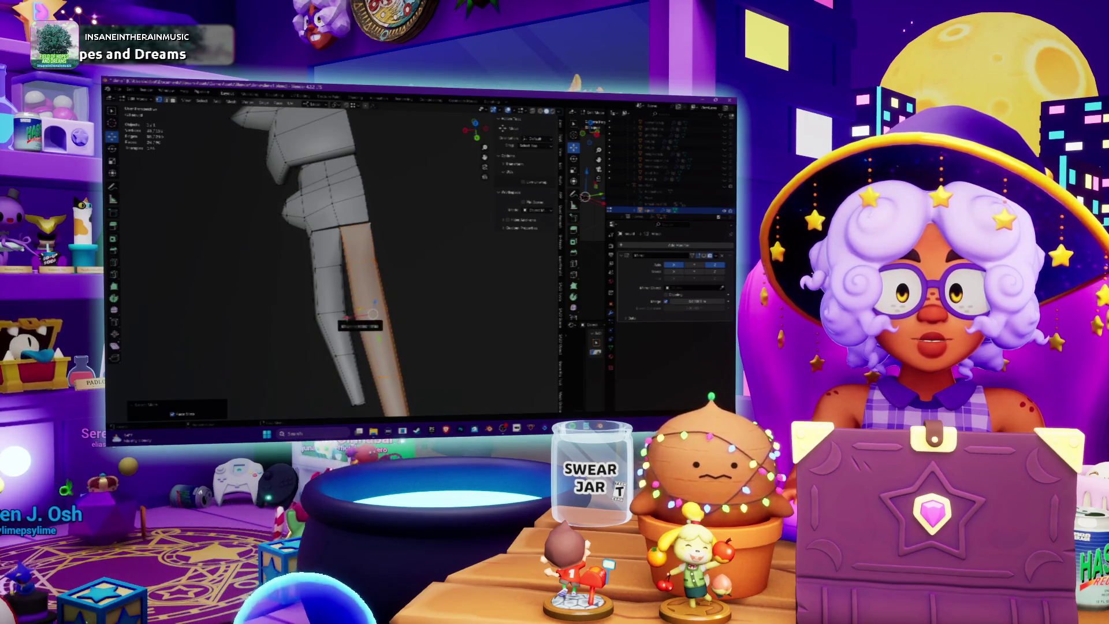
{"action": "key", "text": "g"}
{"action": "left_click", "coordinate": [372, 313]}
{"action": "scroll", "coordinate": [373, 314], "scroll_direction": "up", "scroll_amount": 3}
{"action": "scroll", "coordinate": [373, 313], "scroll_direction": "up", "scroll_amount": 2}
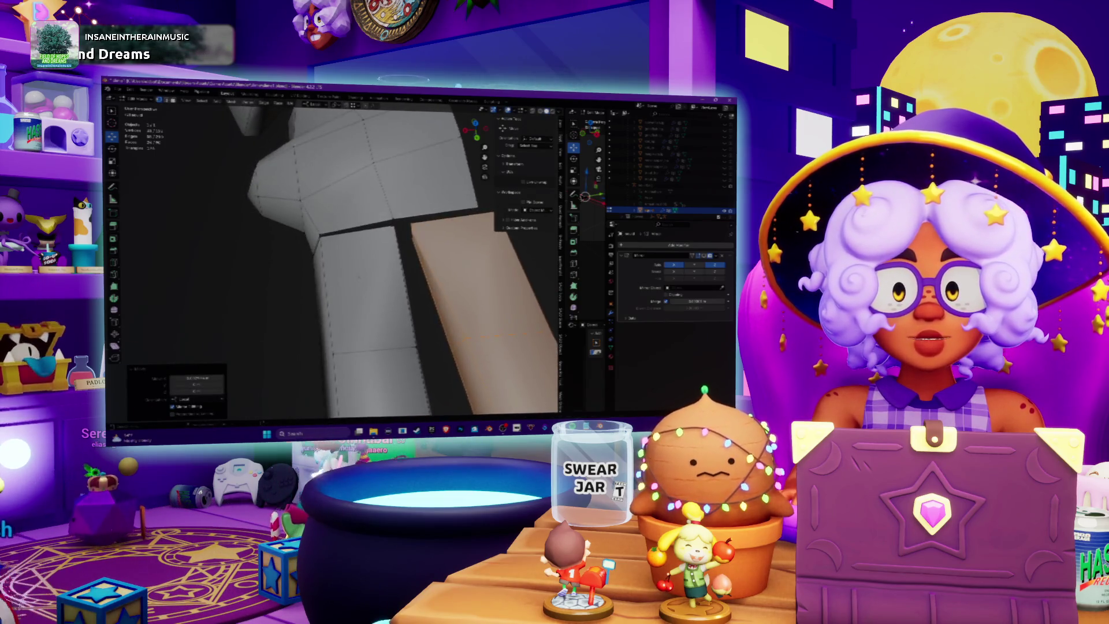
{"action": "middle_click_drag", "start_coordinate": [373, 314], "coordinate": [346, 289]}
{"action": "mouse_move", "coordinate": [372, 238]}
{"action": "middle_mouse_down"}
{"action": "mouse_move", "coordinate": [359, 243]}
{"action": "mouse_move", "coordinate": [376, 163]}
{"action": "mouse_move", "coordinate": [380, 179]}
{"action": "middle_mouse_up"}
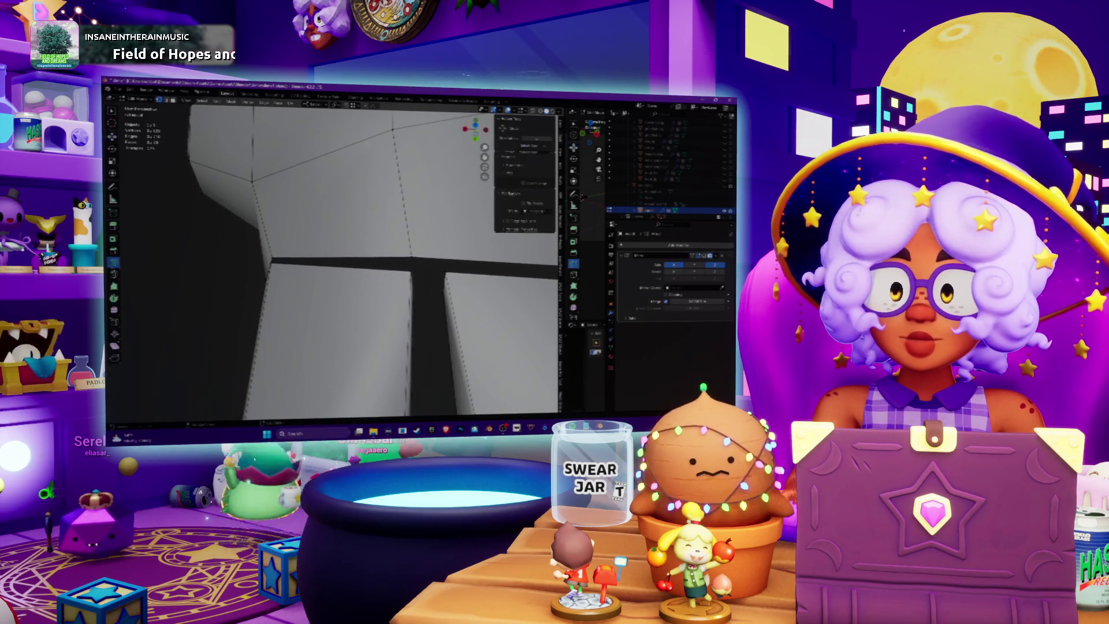
- Add a new edge loop across the top of the left finger
{"action": "key", "text": "w"}
{"action": "left_click", "coordinate": [410, 346]}
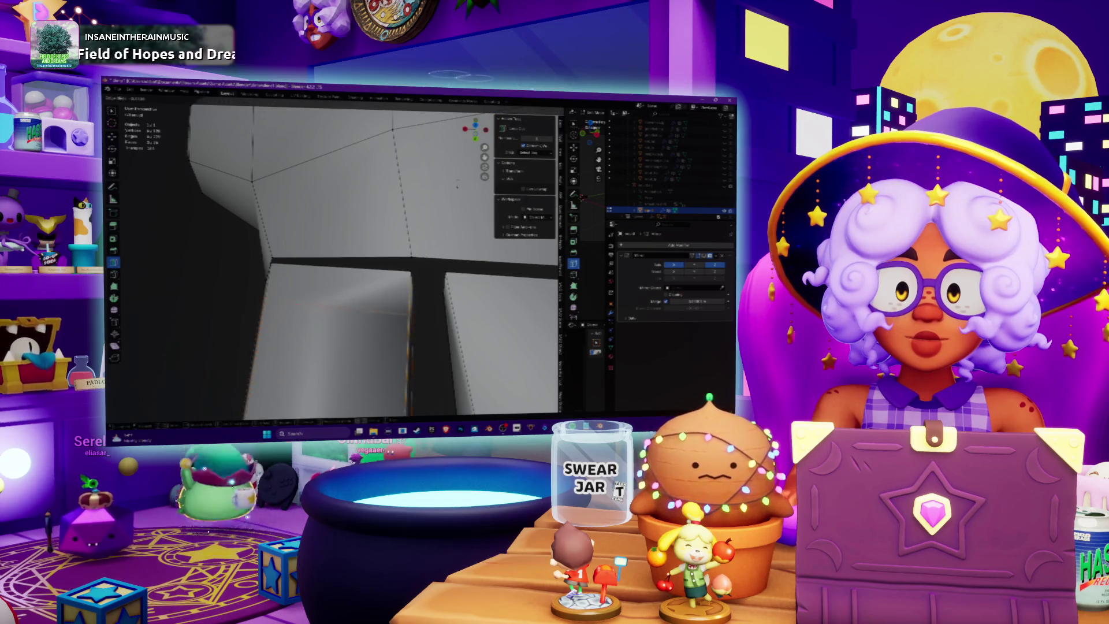
{"action": "left_click", "coordinate": [410, 347]}
{"action": "middle_click_drag", "start_coordinate": [410, 346], "coordinate": [356, 267]}
{"action": "middle_click_drag", "start_coordinate": [357, 264], "coordinate": [369, 259]}
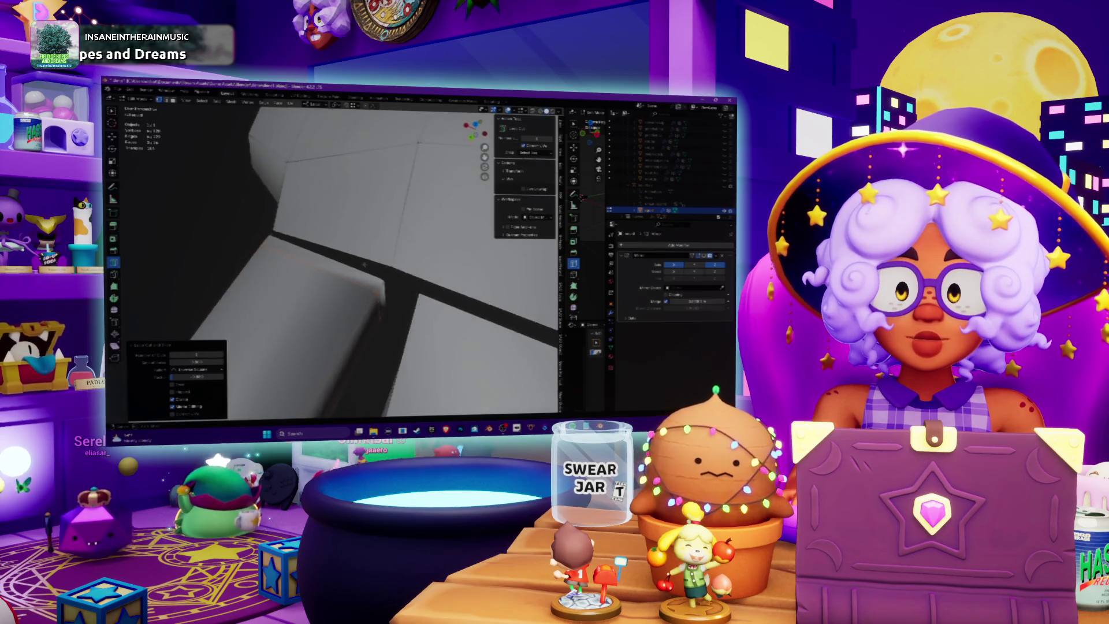
- Scale the new edge loop at the left finger's top
{"action": "key", "text": "ctrl+r"}
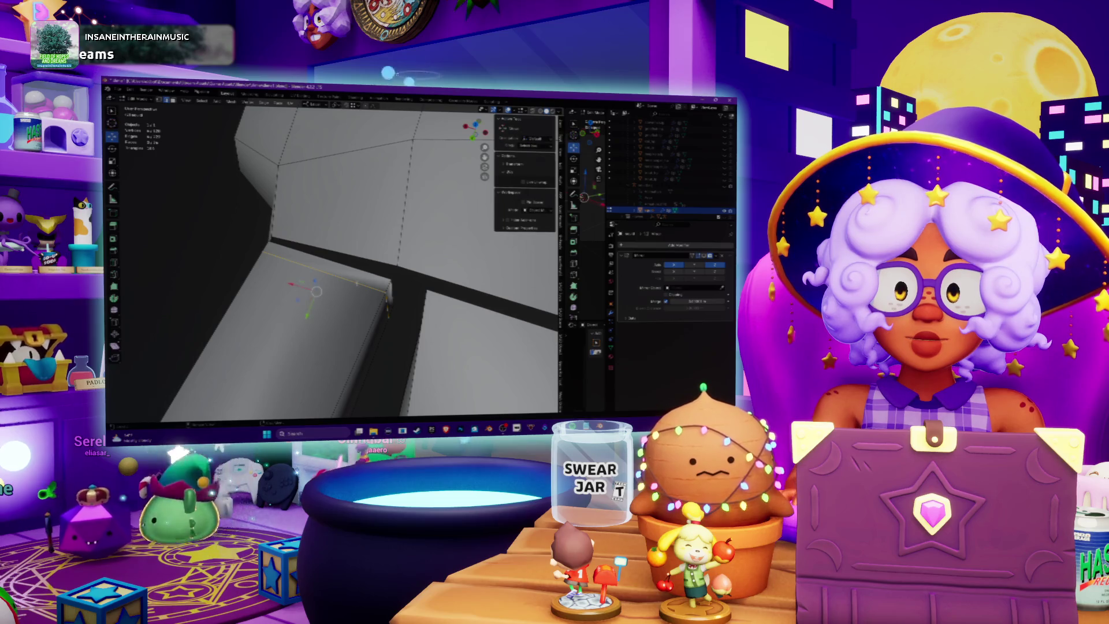
{"action": "middle_click_drag", "start_coordinate": [346, 260], "coordinate": [356, 263]}
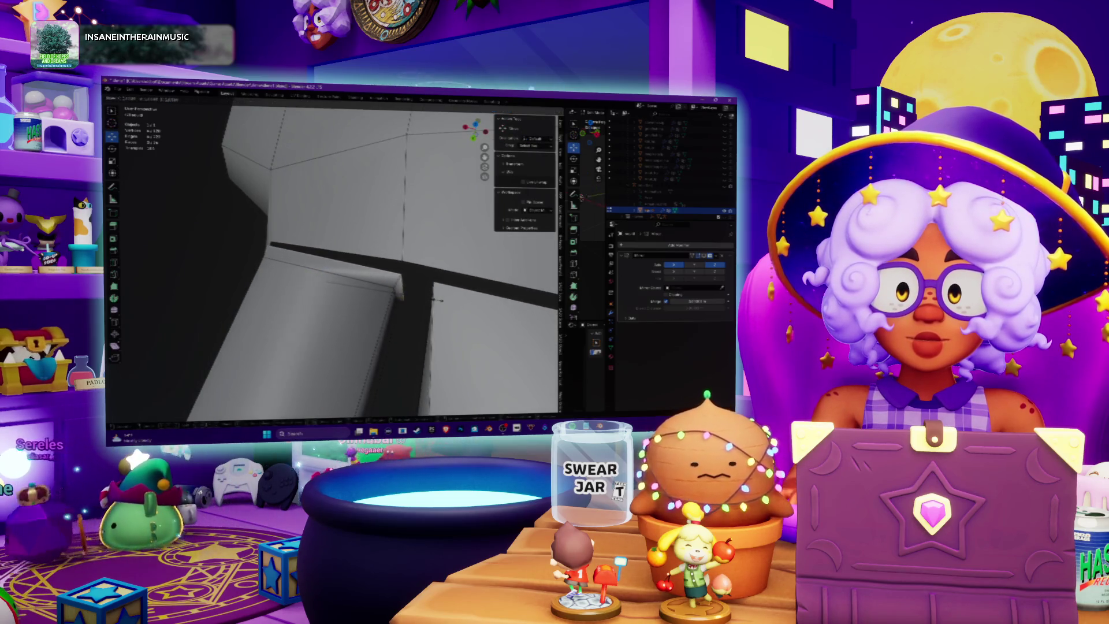
{"action": "left_click", "coordinate": [440, 299]}
{"action": "mouse_move", "coordinate": [440, 299]}
{"action": "middle_mouse_down"}
{"action": "mouse_move", "coordinate": [358, 277]}
{"action": "mouse_move", "coordinate": [300, 242]}
{"action": "middle_mouse_up"}
{"action": "key", "text": "ctrl+r"}
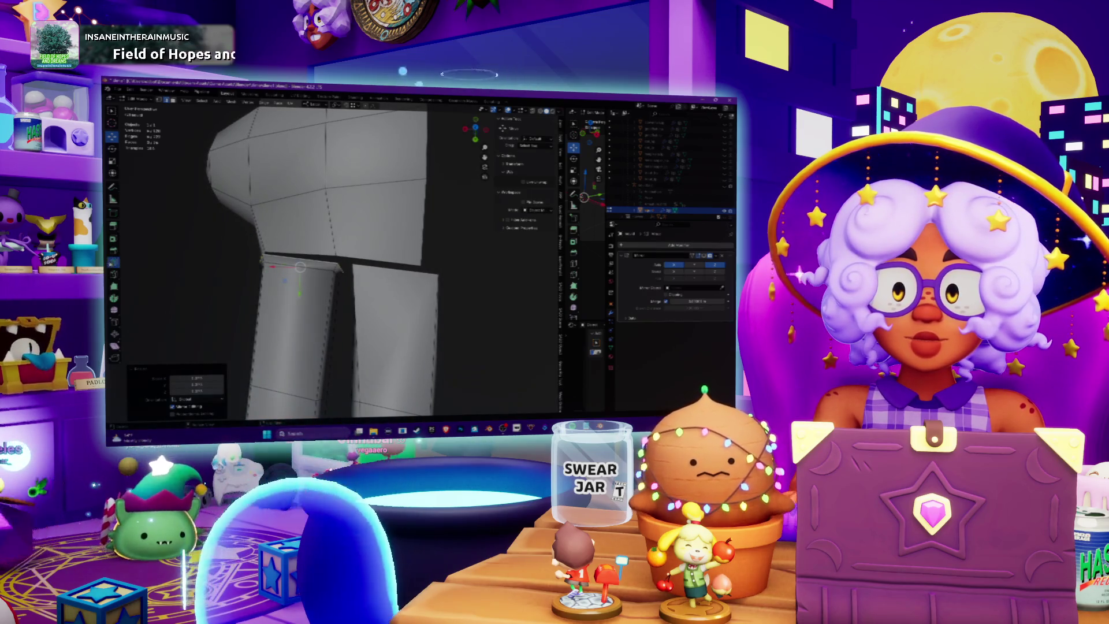
- Place an extra edge loop around the right finger and zoom toward the finger-palm joint
{"action": "left_click", "coordinate": [348, 290]}
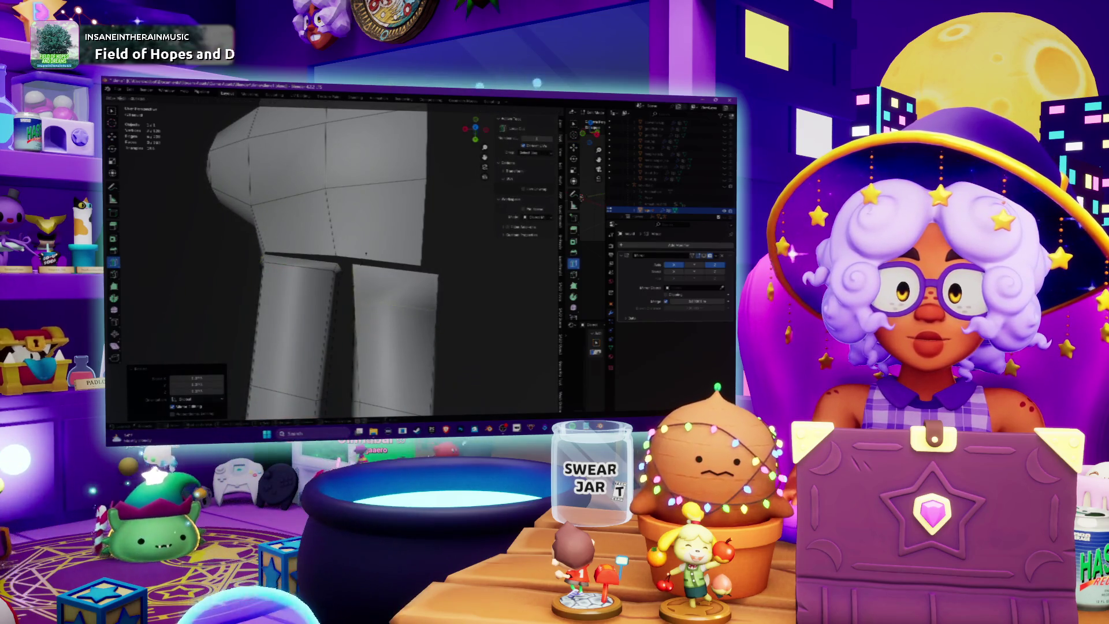
{"action": "left_click", "coordinate": [389, 229]}
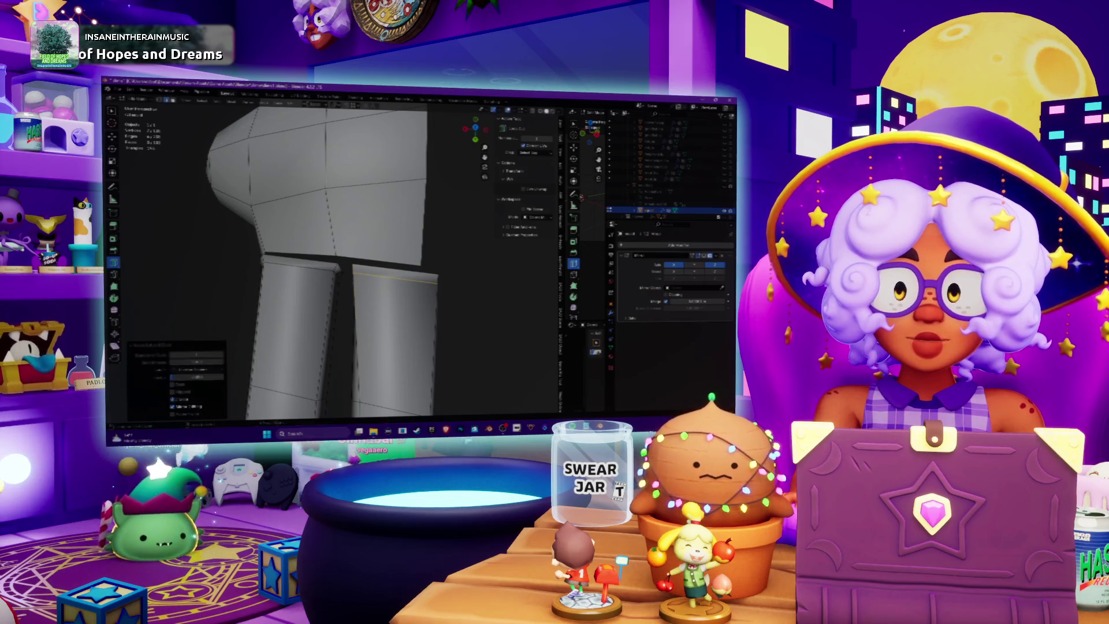
{"action": "key", "text": "shift+space"}
{"action": "key", "text": "g"}
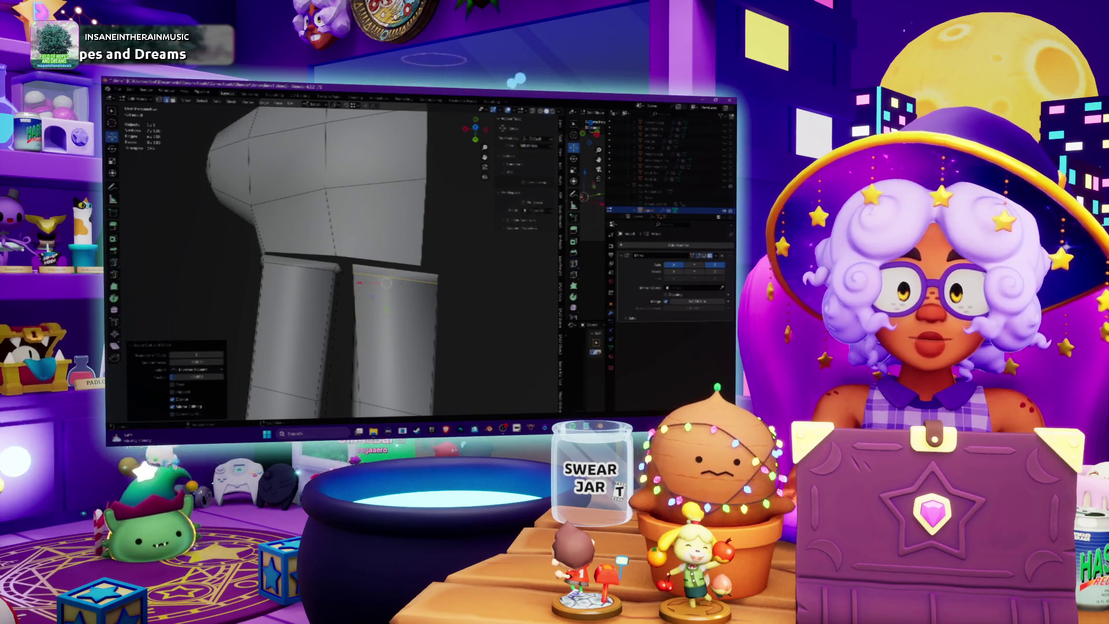
{"action": "middle_click_drag", "start_coordinate": [346, 259], "coordinate": [404, 219]}
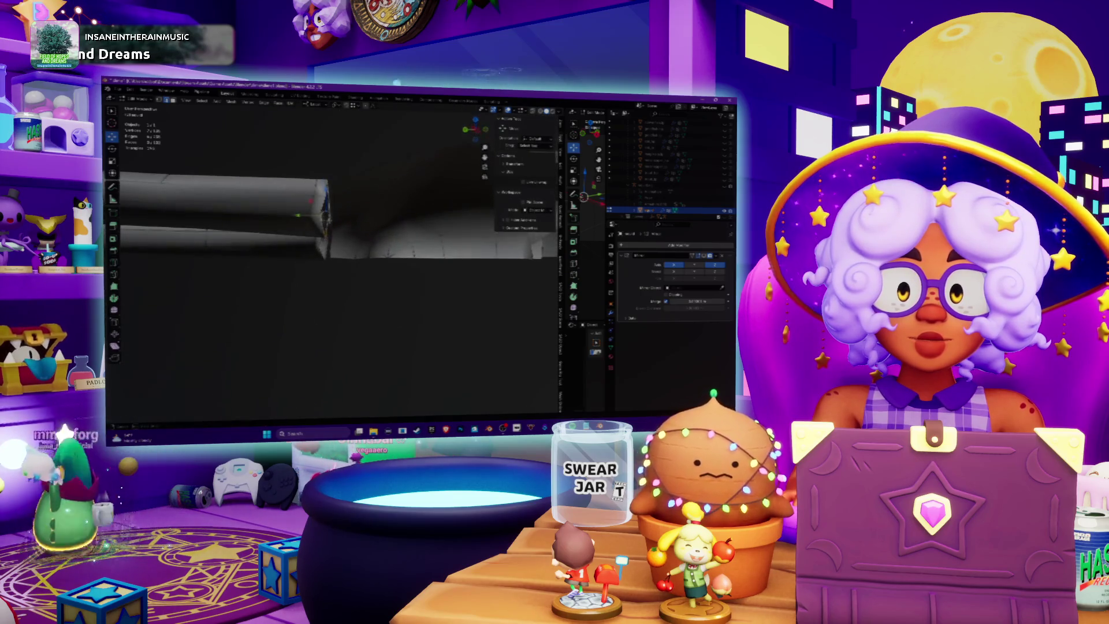
{"action": "mouse_move", "coordinate": [346, 260]}
{"action": "middle_mouse_down"}
{"action": "mouse_move", "coordinate": [376, 231]}
{"action": "mouse_move", "coordinate": [393, 242]}
{"action": "middle_mouse_up"}
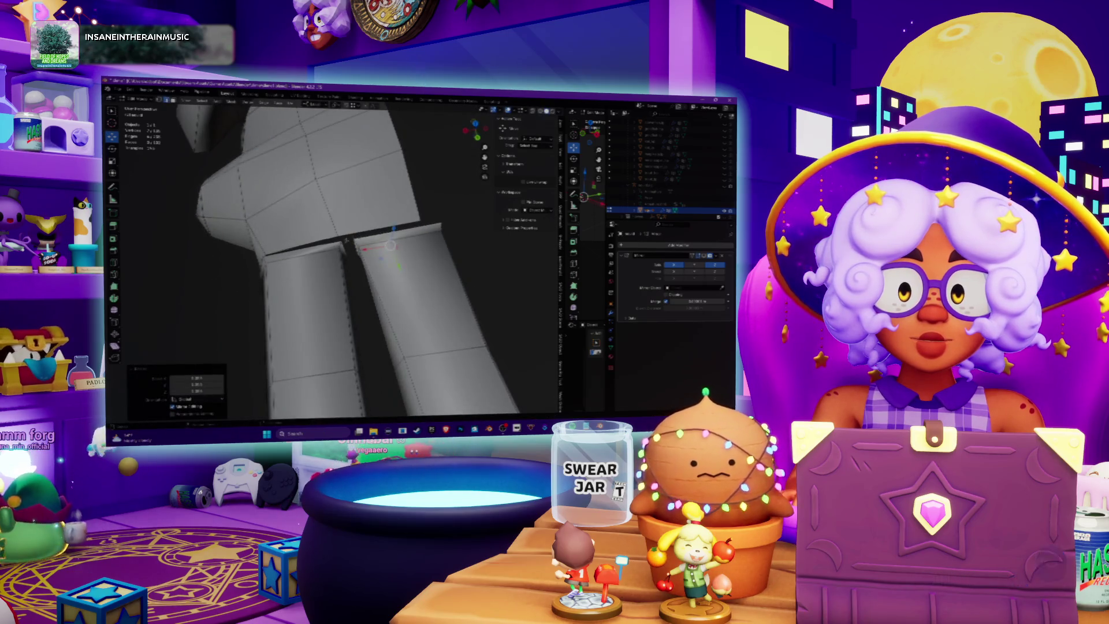
{"action": "scroll", "coordinate": [346, 239], "scroll_direction": "up", "scroll_amount": 3}
{"action": "scroll", "coordinate": [352, 254], "scroll_direction": "up", "scroll_amount": 1}
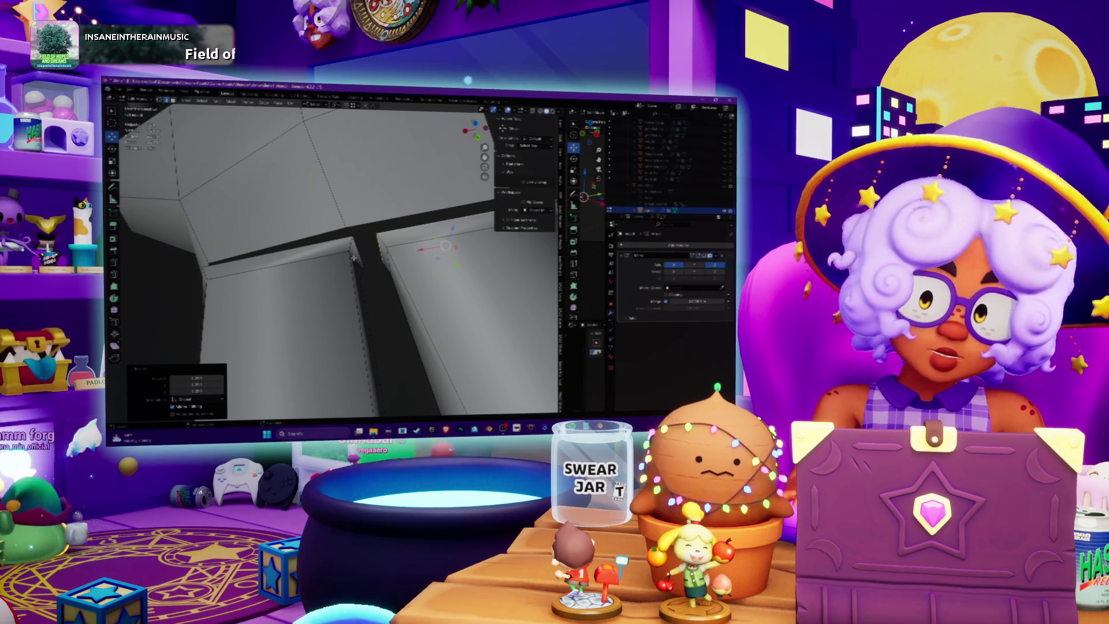
{"action": "mouse_move", "coordinate": [354, 257]}
{"action": "middle_mouse_down", "text": "shift"}
{"action": "mouse_move", "coordinate": [351, 237]}
{"action": "mouse_move", "coordinate": [388, 245]}
{"action": "middle_mouse_up", "text": "shift"}
{"action": "key", "text": "Tab"}
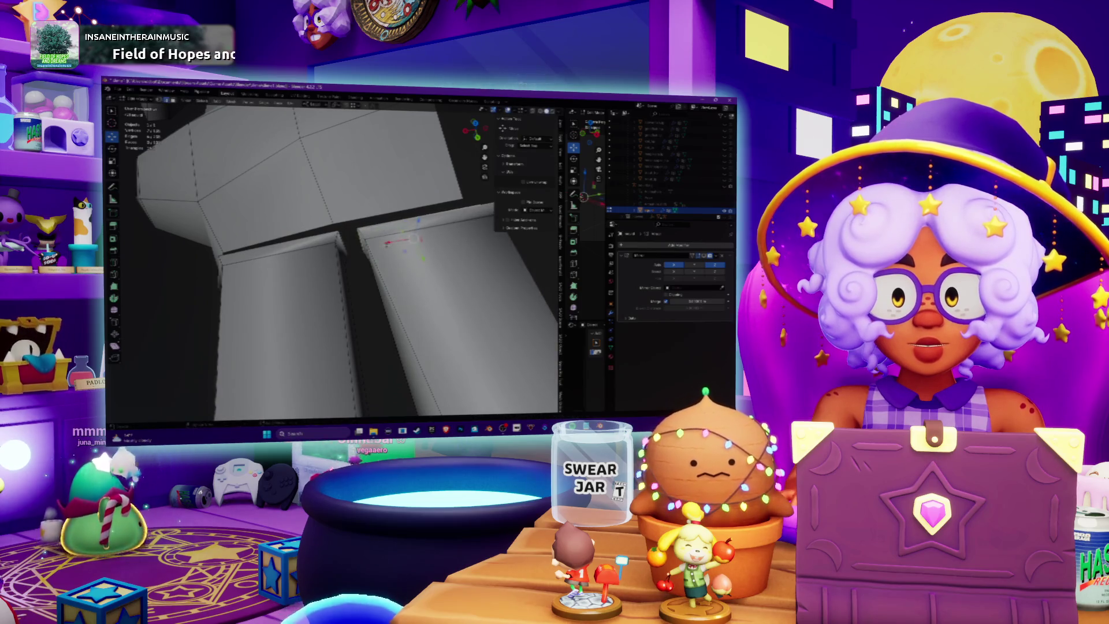
- Select the whole right finger and move it up beneath the palm block
{"action": "key", "text": "l"}
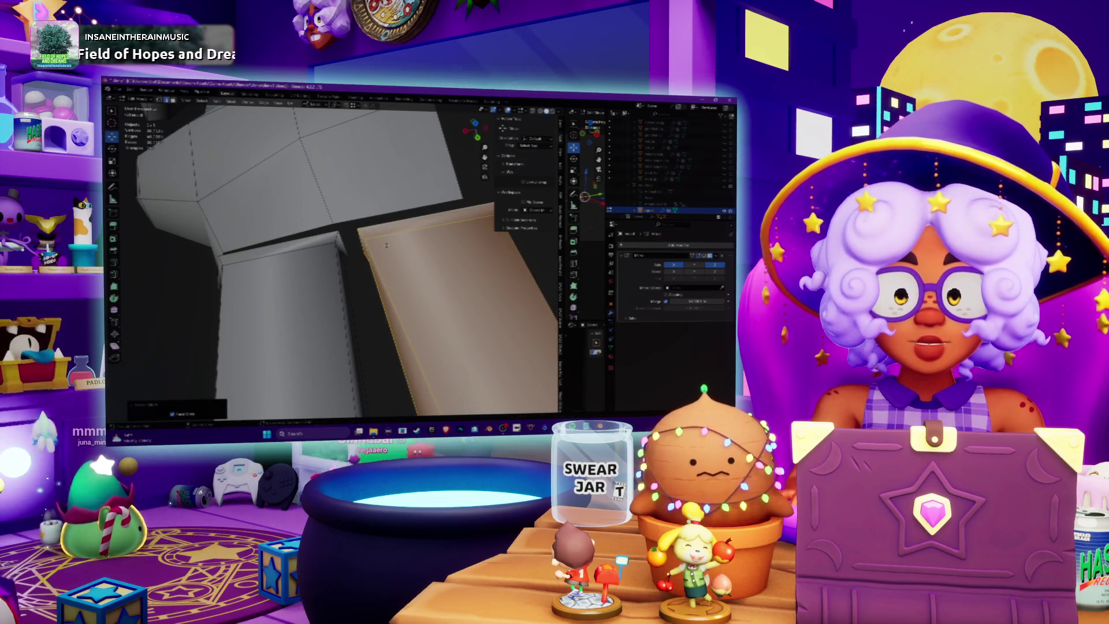
{"action": "key", "text": "g"}
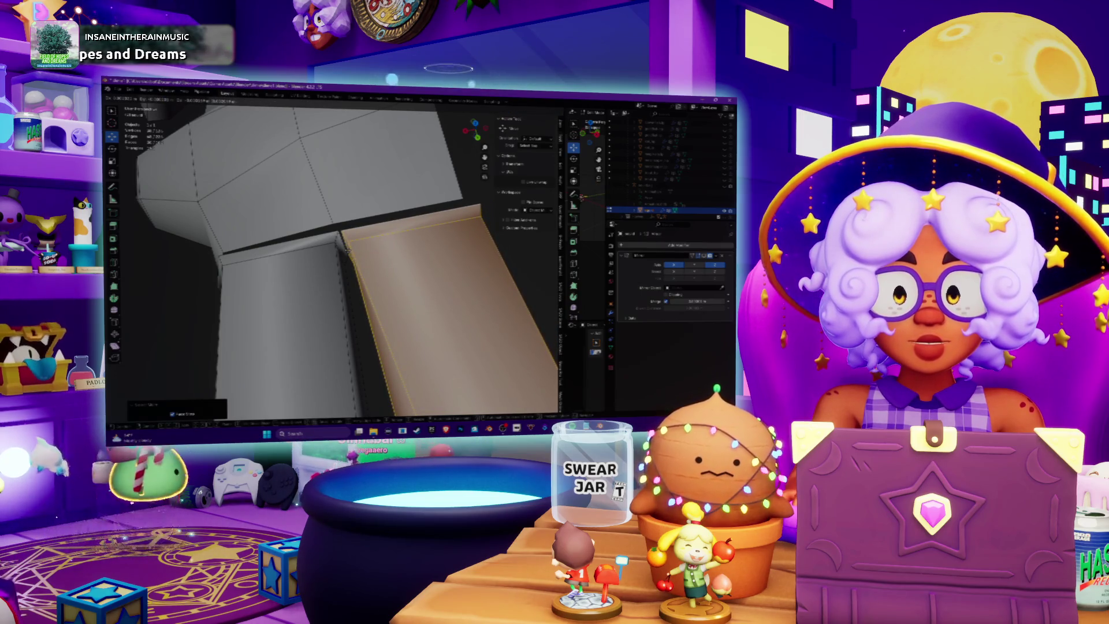
{"action": "left_click", "coordinate": [347, 250]}
{"action": "middle_click_drag", "start_coordinate": [347, 250], "coordinate": [349, 253]}
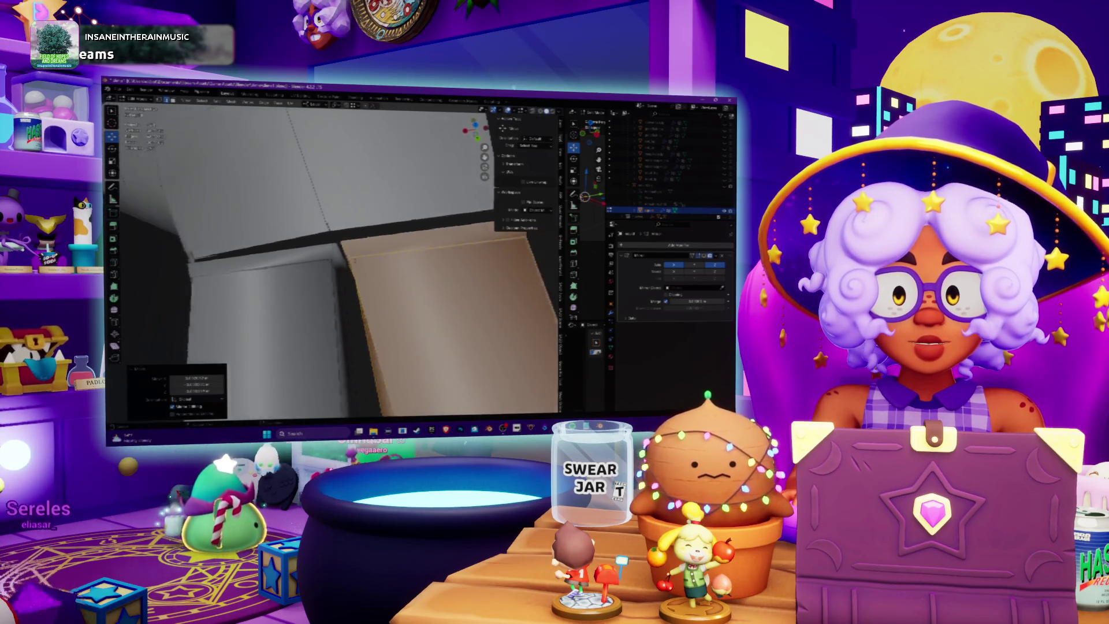
{"action": "scroll", "coordinate": [350, 248], "scroll_direction": "down", "scroll_amount": 5}
- Nudge the right finger slightly sideways and restore its selection
{"action": "key", "text": "g"}
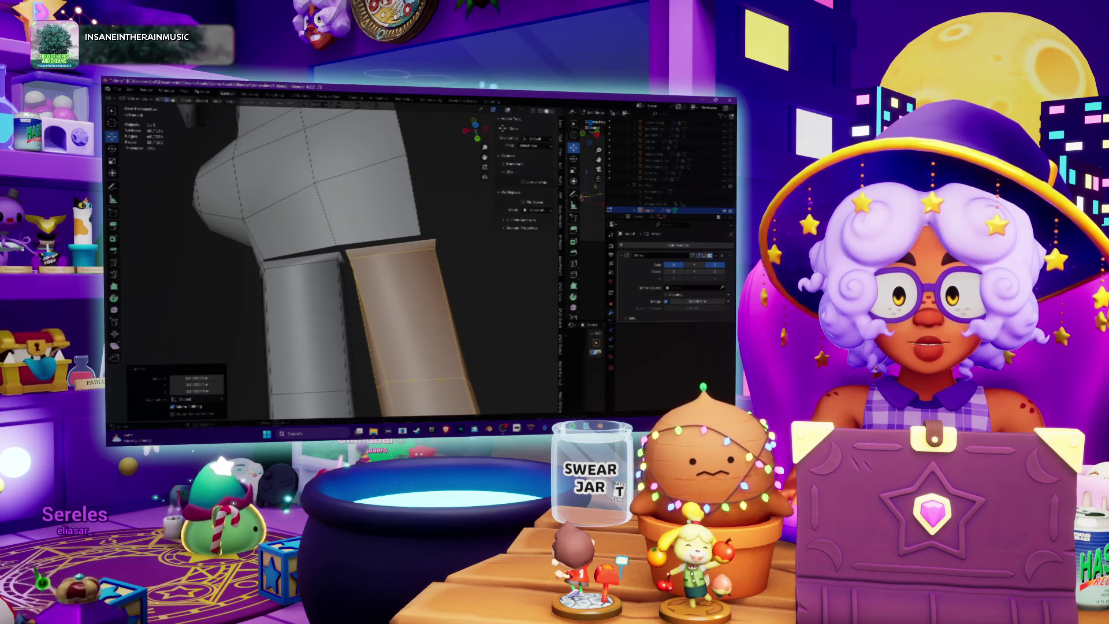
{"action": "left_click", "coordinate": [383, 279]}
{"action": "scroll", "coordinate": [383, 280], "scroll_direction": "up", "scroll_amount": 3}
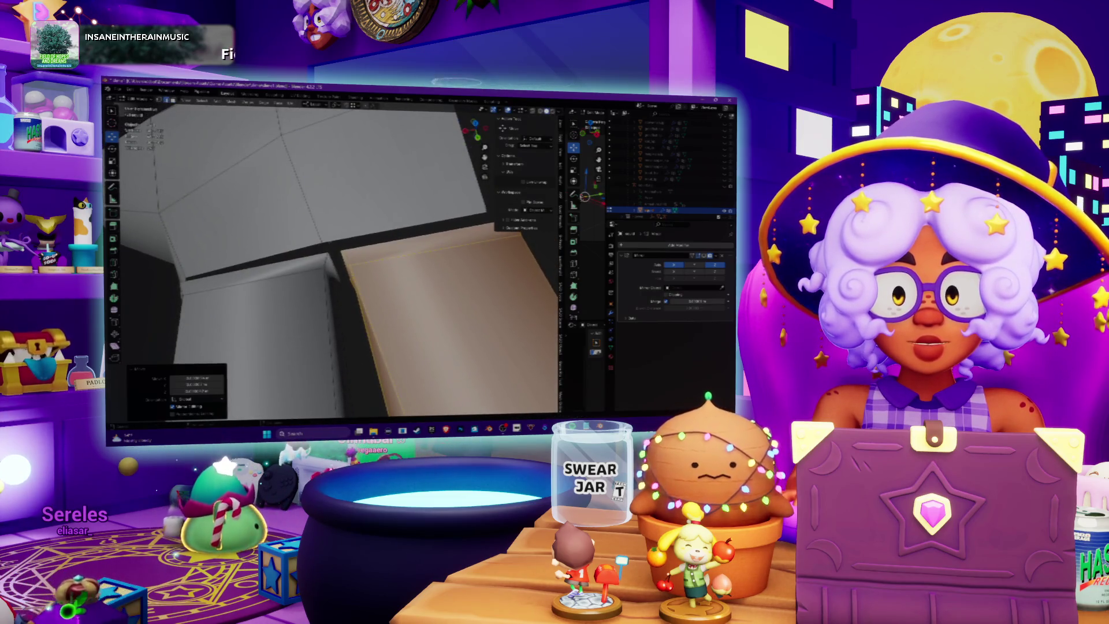
{"action": "scroll", "coordinate": [382, 280], "scroll_direction": "down", "scroll_amount": 2}
{"action": "scroll", "coordinate": [382, 280], "scroll_direction": "down", "scroll_amount": 2}
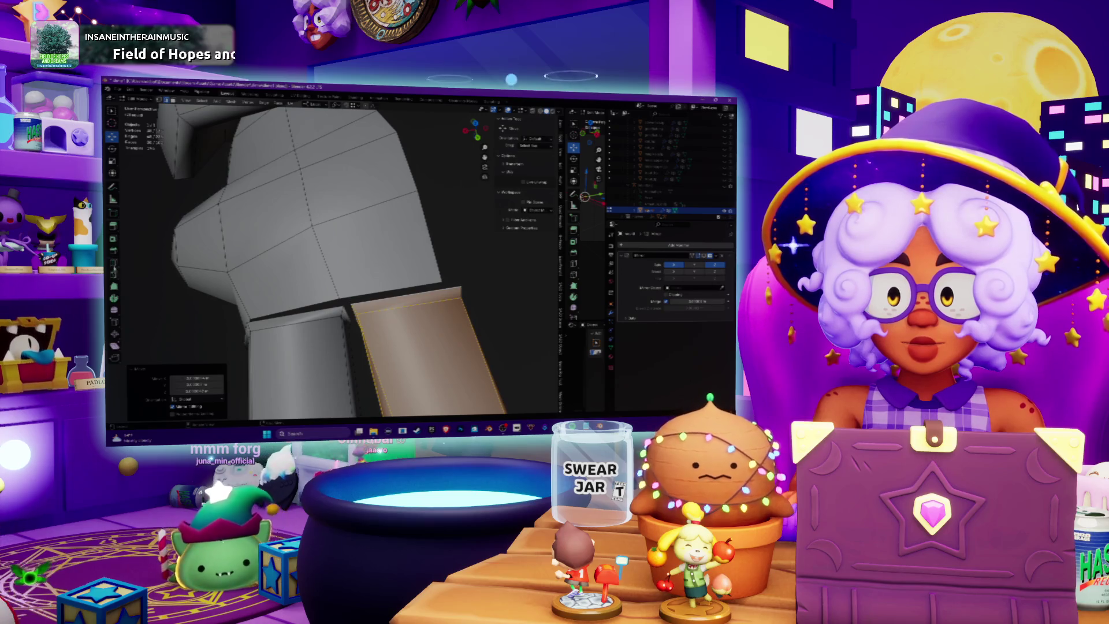
{"action": "key", "text": "alt+a"}
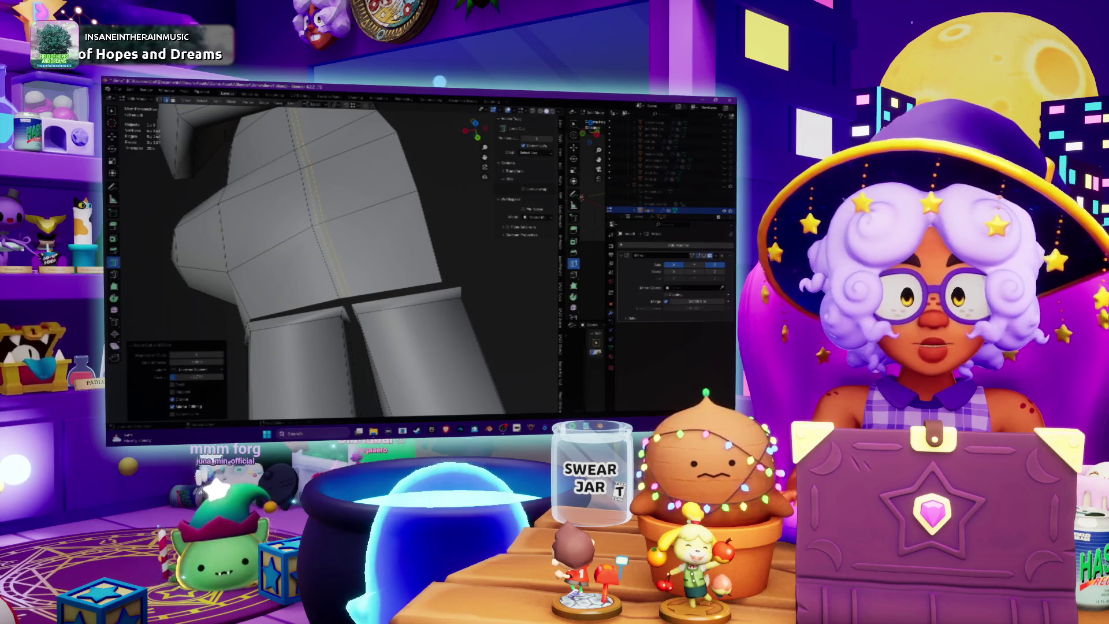
{"action": "key", "text": "ctrl+z"}
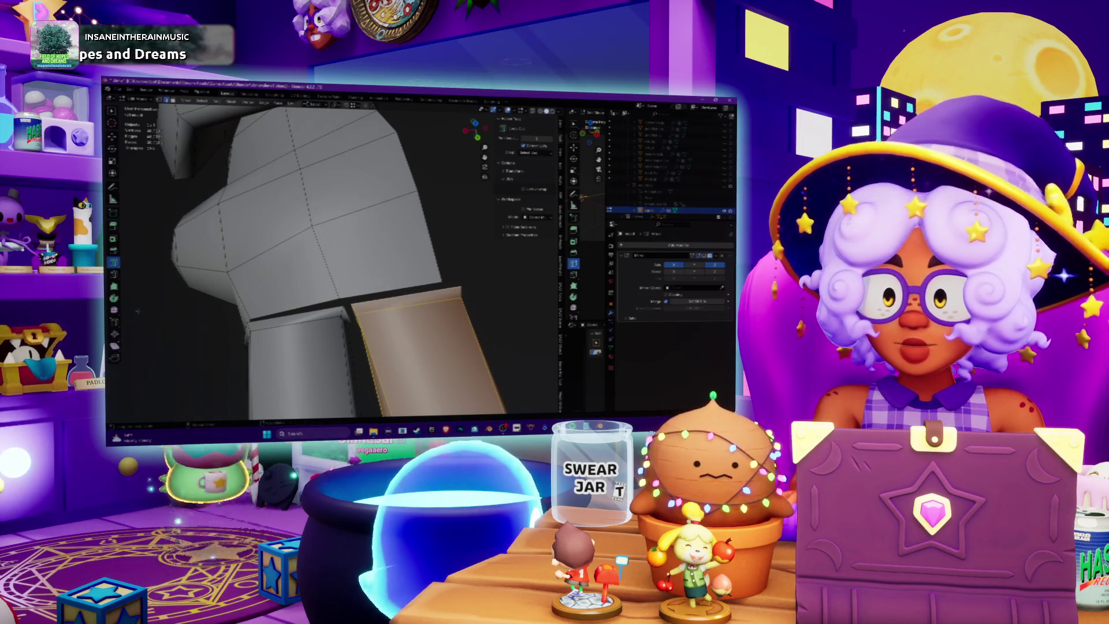
{"action": "key", "text": "w"}
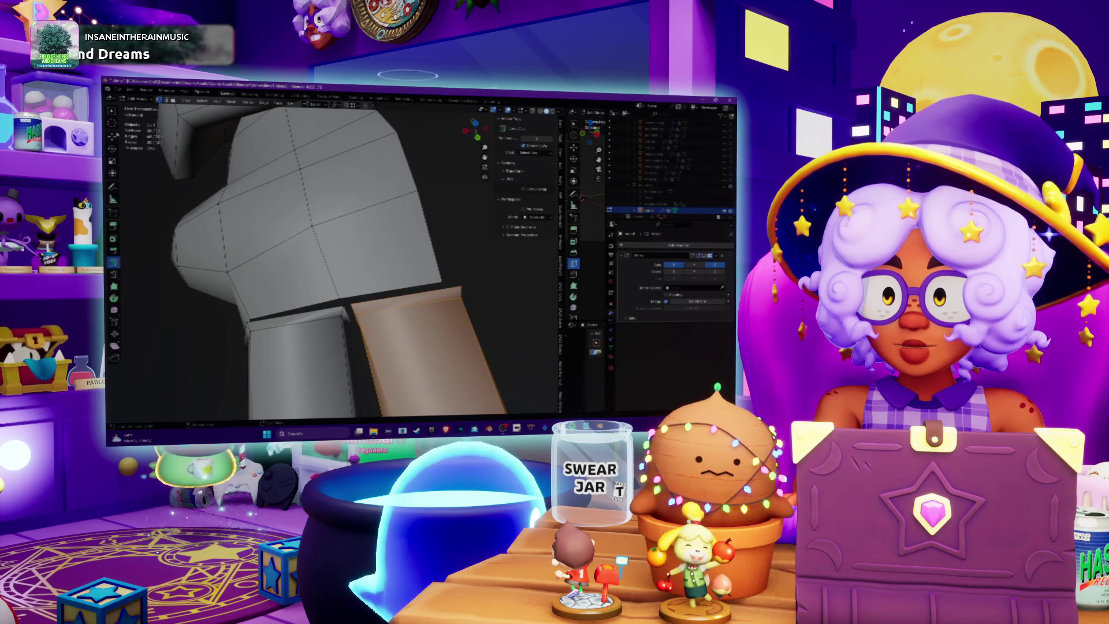
{"action": "scroll", "coordinate": [329, 260], "scroll_direction": "up", "scroll_amount": 3}
{"action": "scroll", "coordinate": [329, 260], "scroll_direction": "up", "scroll_amount": 1}
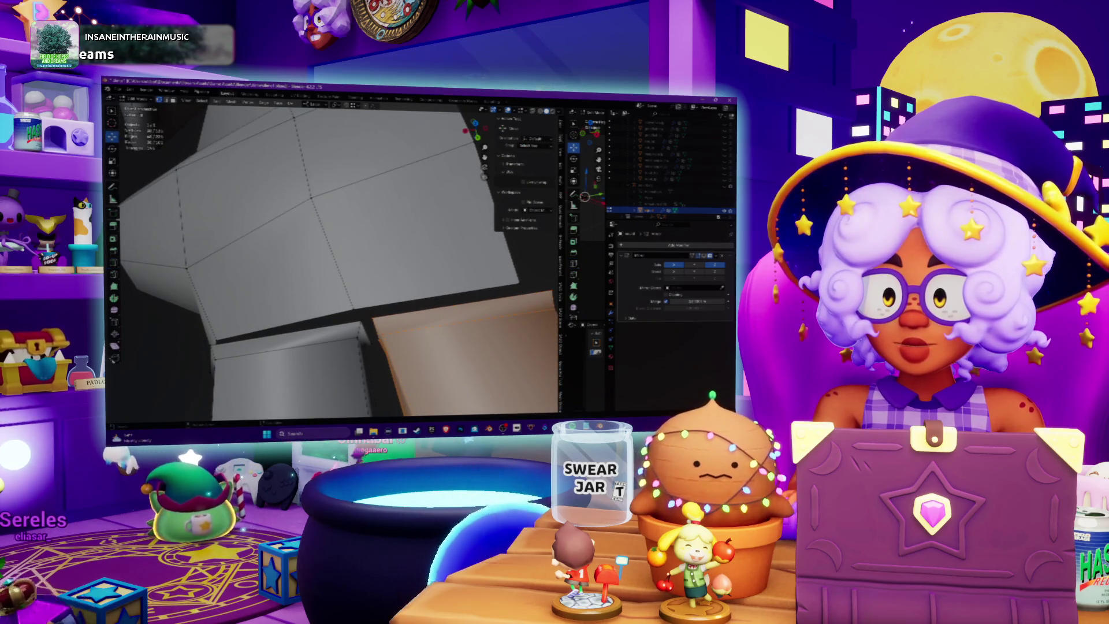
- Fill the gap between the palm's underside and the right finger with new faces
{"action": "left_click", "coordinate": [353, 309]}
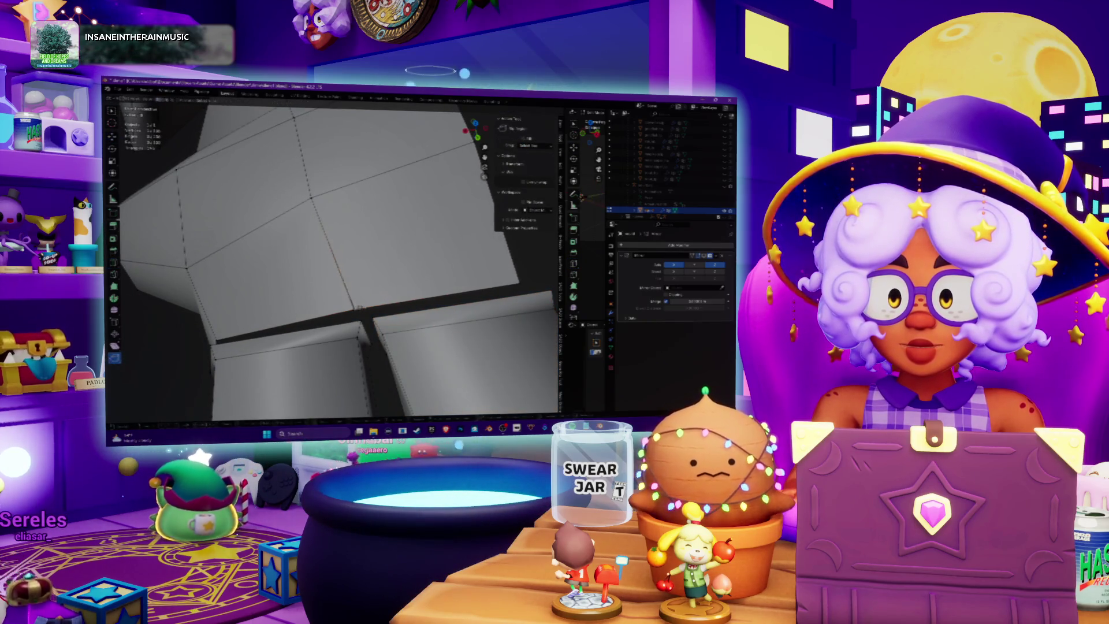
{"action": "key", "text": "f"}
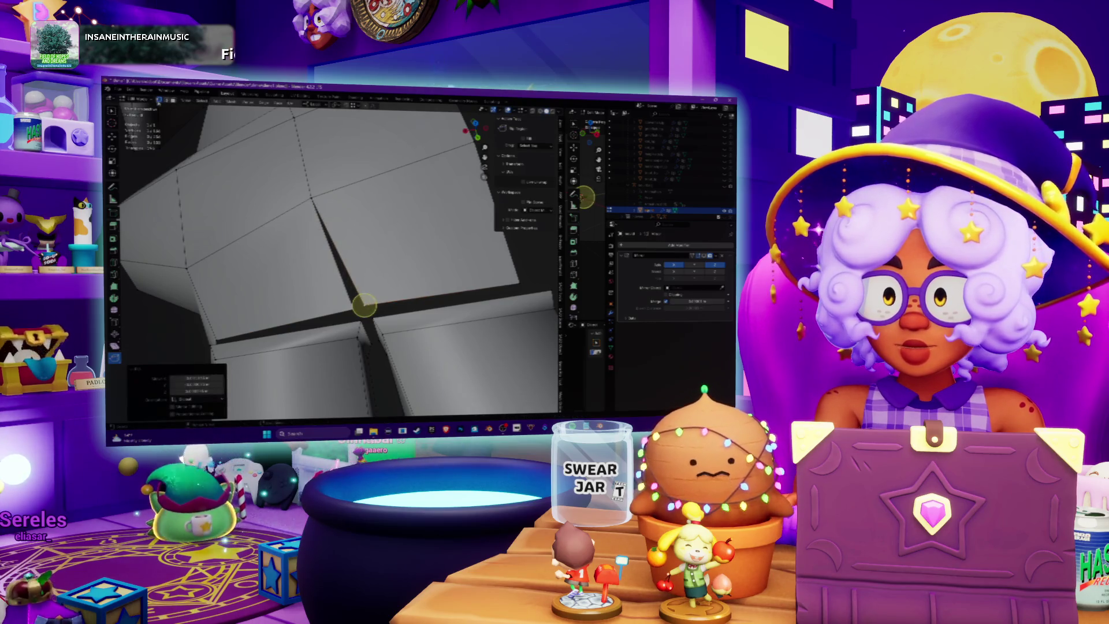
{"action": "left_click", "coordinate": [369, 184], "text": "alt"}
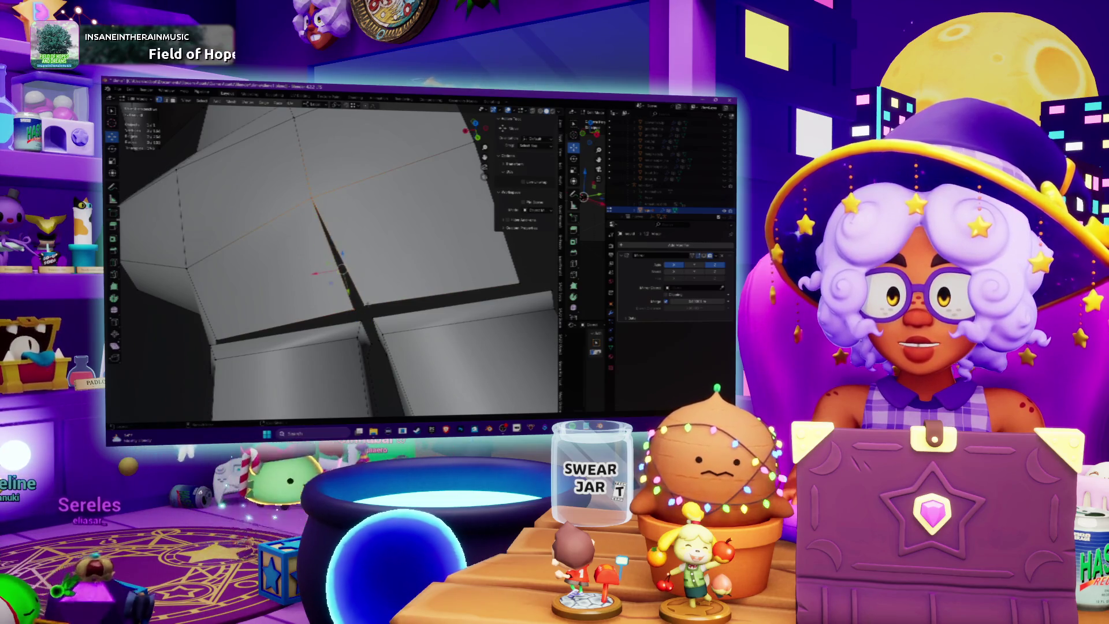
{"action": "key", "text": "f"}
{"action": "middle_click_drag", "start_coordinate": [340, 271], "coordinate": [318, 225]}
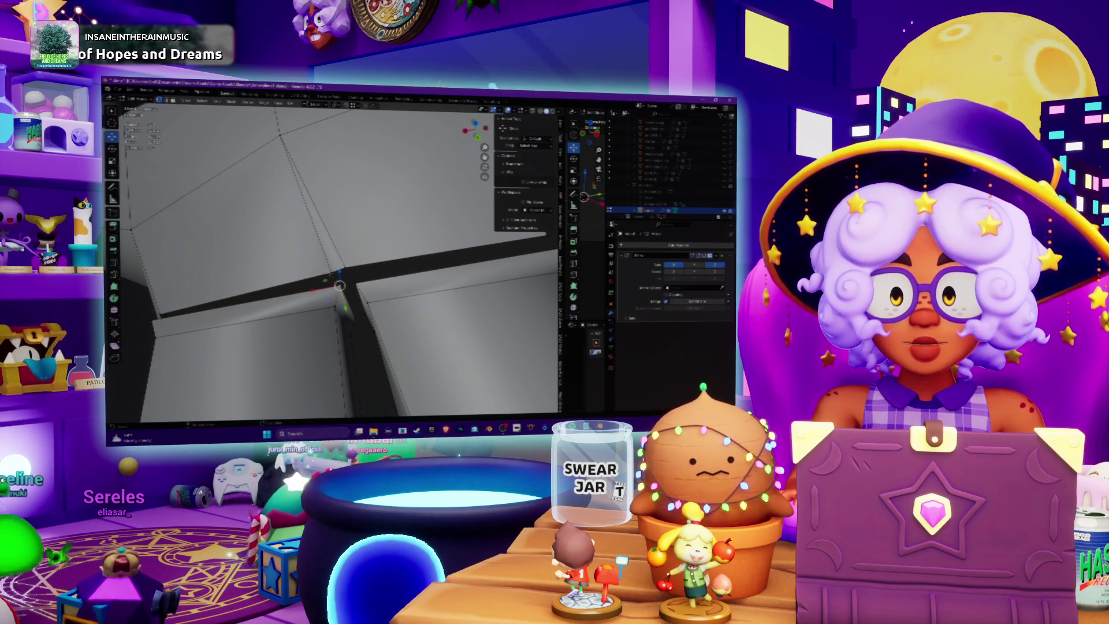
- Merge the corner vertices at the finger-palm joint into a single vertex
{"action": "key", "text": "m"}
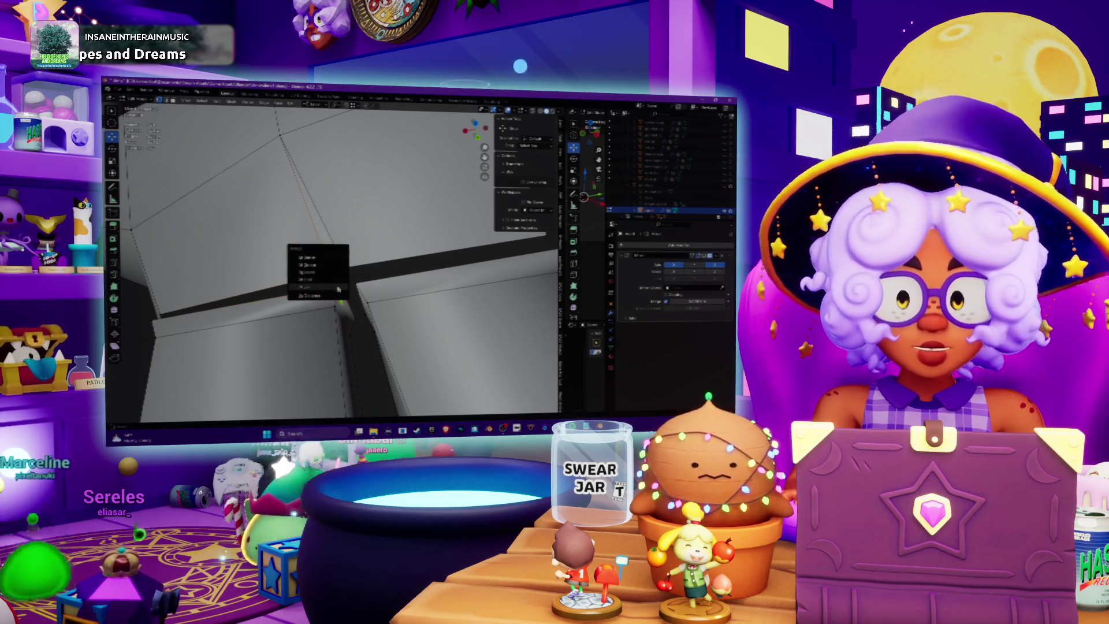
{"action": "left_click", "coordinate": [314, 254]}
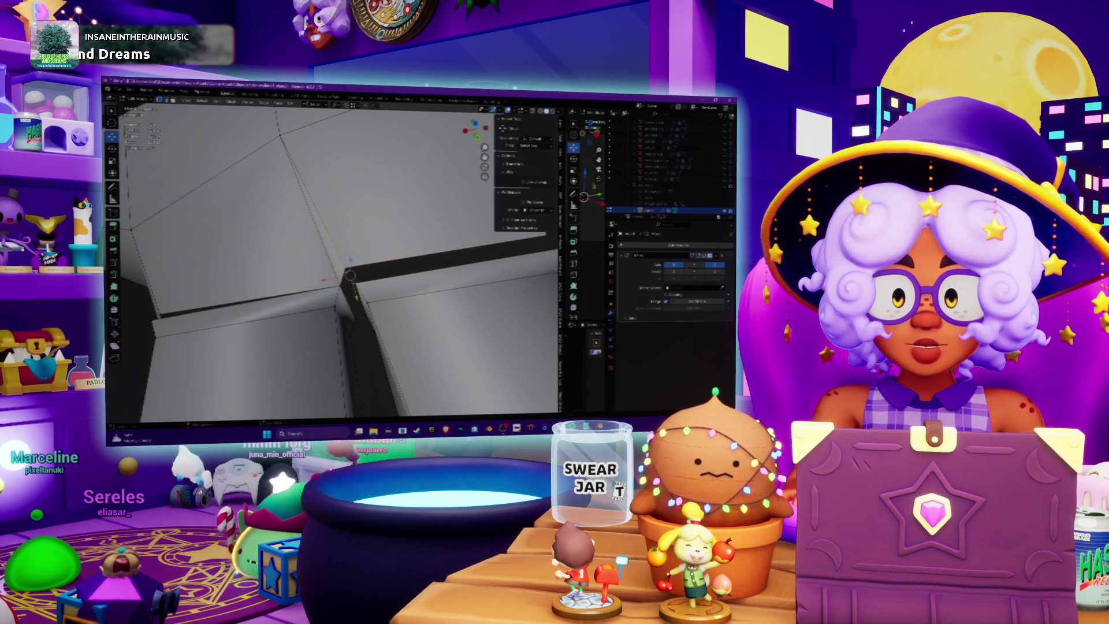
{"action": "key", "text": "m"}
{"action": "left_click", "coordinate": [356, 286]}
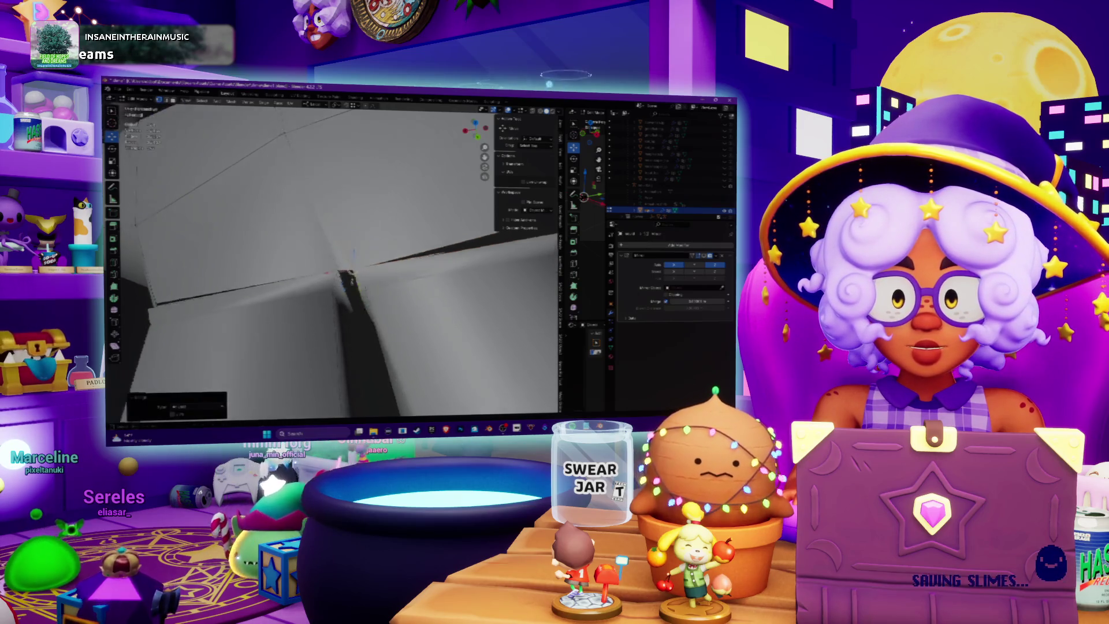
{"action": "mouse_move", "coordinate": [356, 286]}
{"action": "middle_mouse_down"}
{"action": "mouse_move", "coordinate": [395, 343]}
{"action": "mouse_move", "coordinate": [358, 272]}
{"action": "middle_mouse_up"}
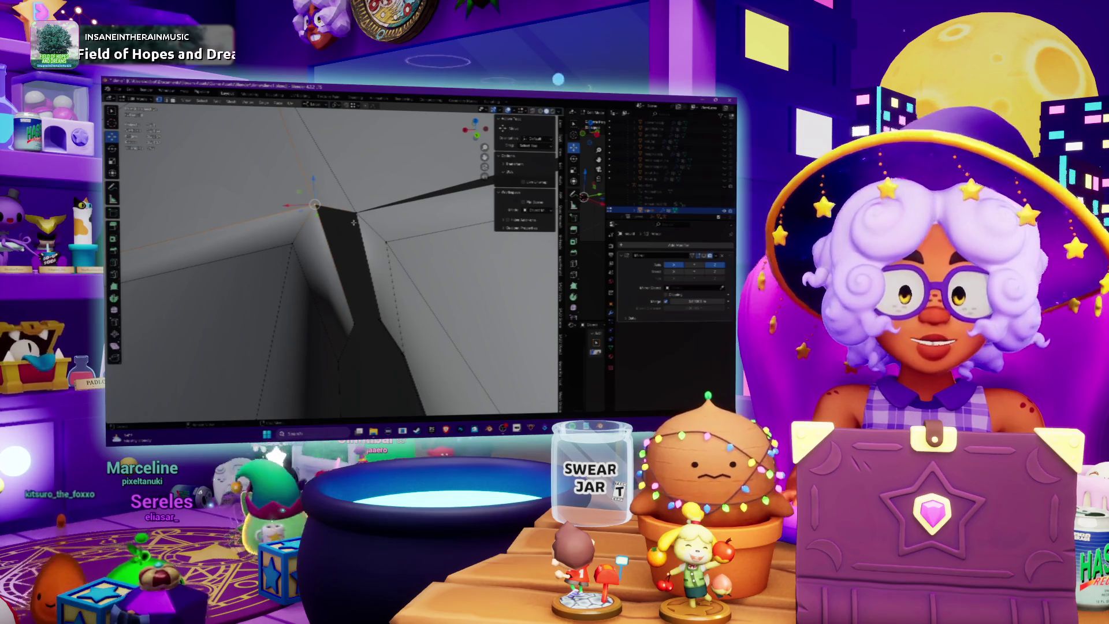
- Merge the vertices at the other finger-palm joint corner into one vertex
{"action": "middle_click_drag", "start_coordinate": [353, 222], "coordinate": [339, 184]}
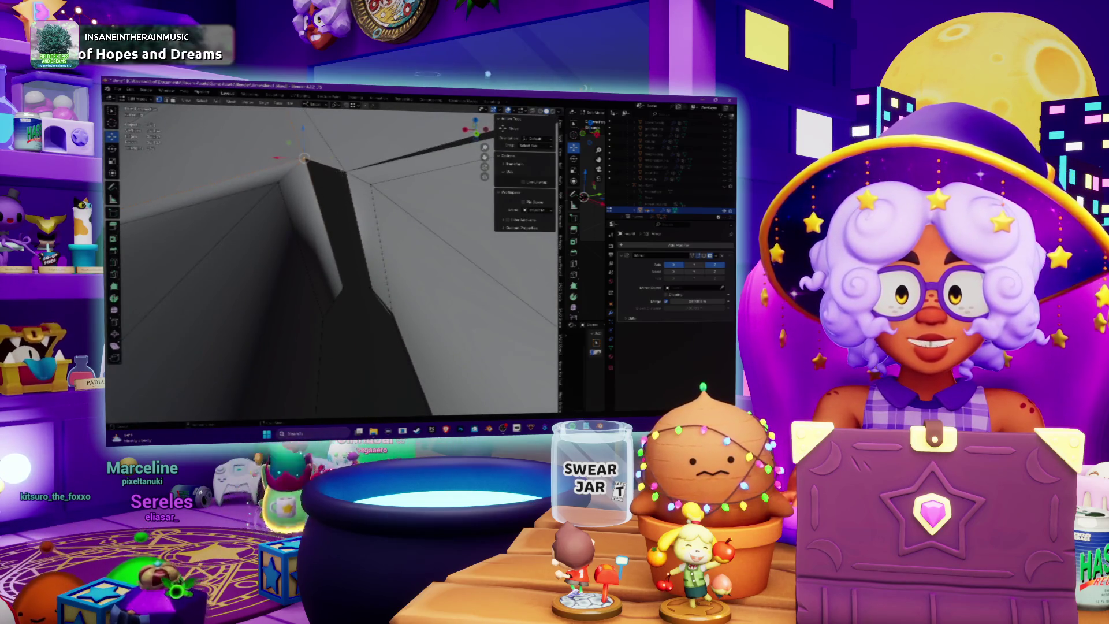
{"action": "mouse_move", "coordinate": [340, 286]}
{"action": "middle_mouse_down"}
{"action": "mouse_move", "coordinate": [347, 256]}
{"action": "mouse_move", "coordinate": [417, 239]}
{"action": "mouse_move", "coordinate": [455, 160]}
{"action": "mouse_move", "coordinate": [438, 231]}
{"action": "mouse_move", "coordinate": [425, 240]}
{"action": "middle_mouse_up"}
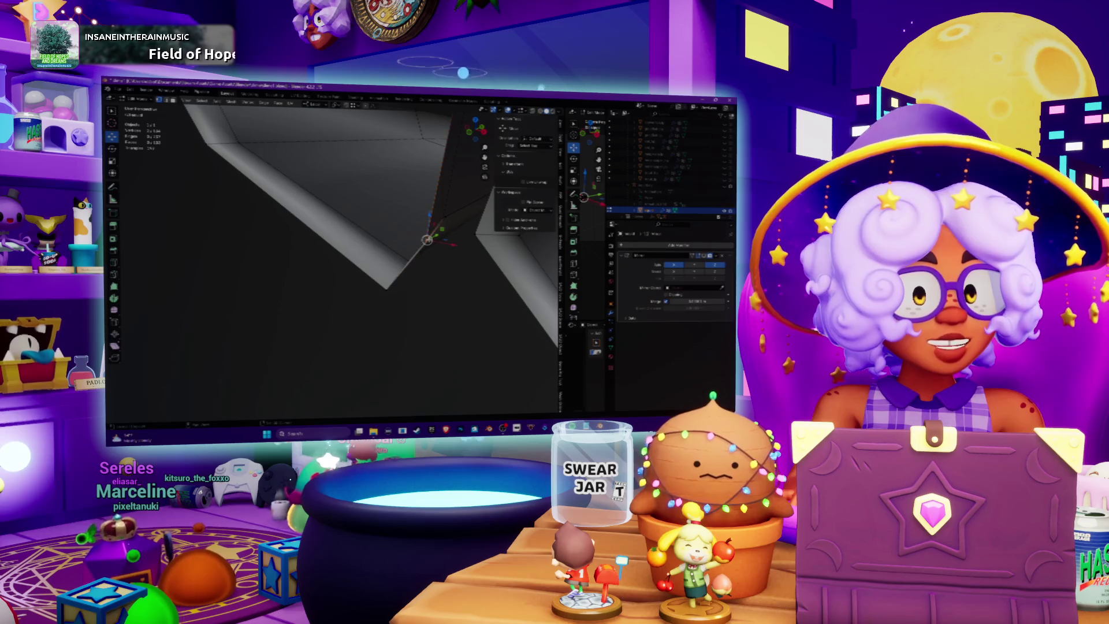
{"action": "key", "text": "m"}
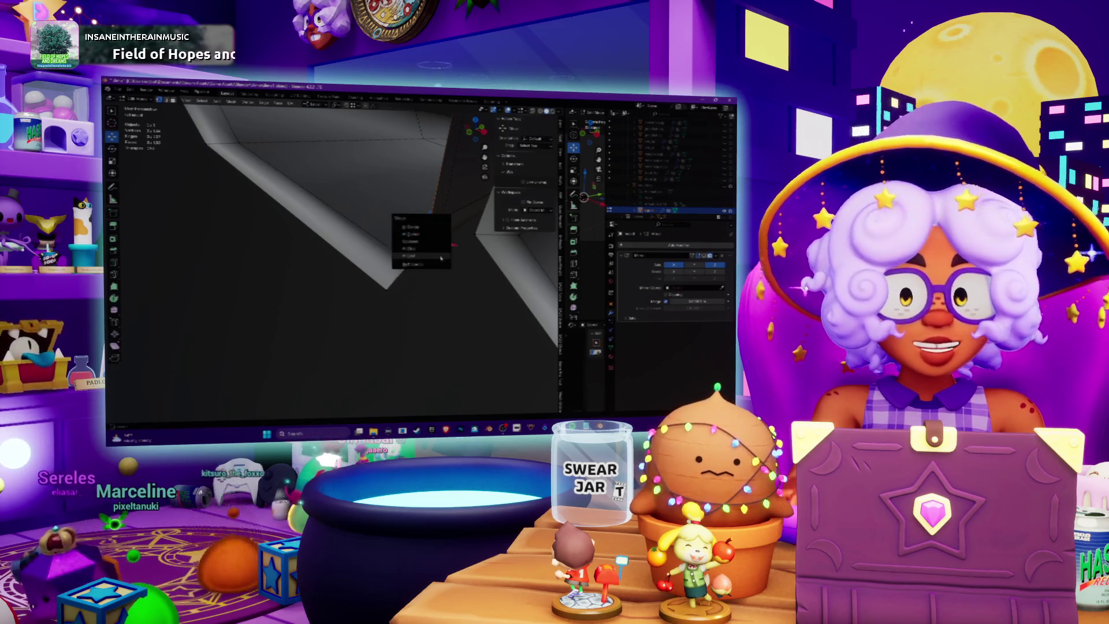
{"action": "left_click", "coordinate": [438, 255]}
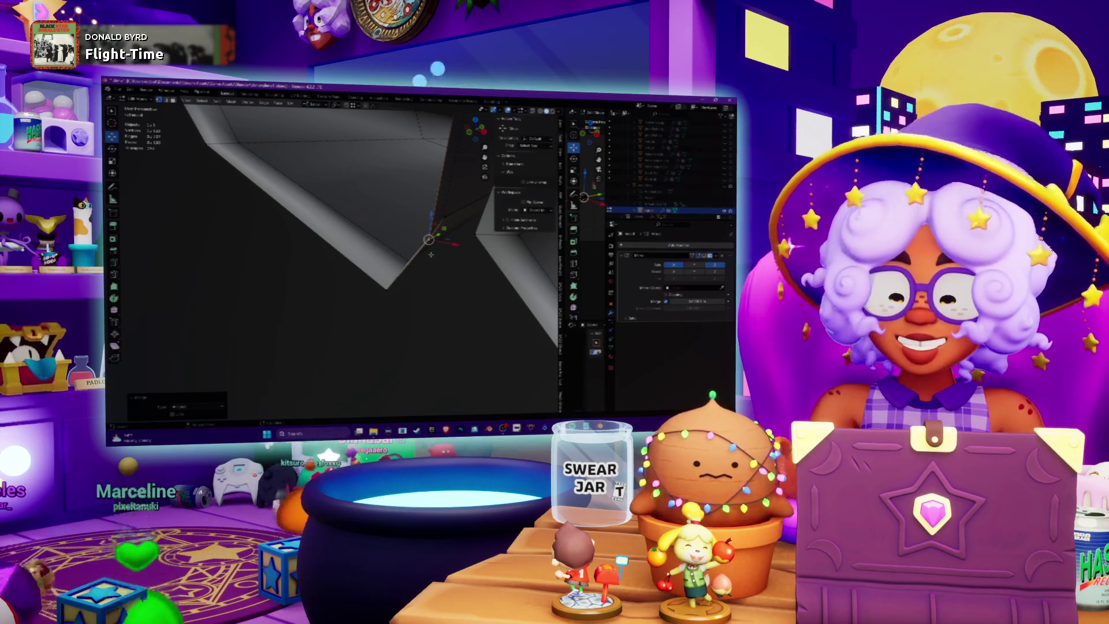